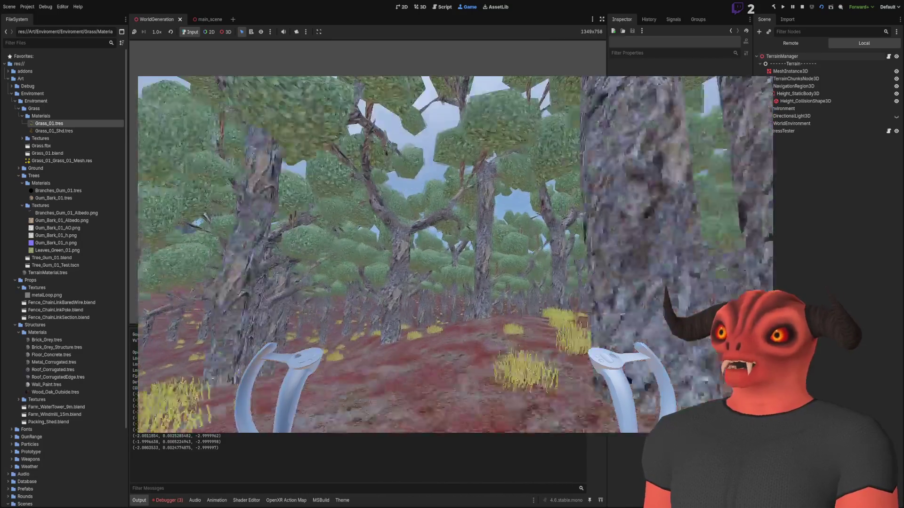
Switch from the running Godot game to Visual Studio and its project C# code
key(alt+Tab)
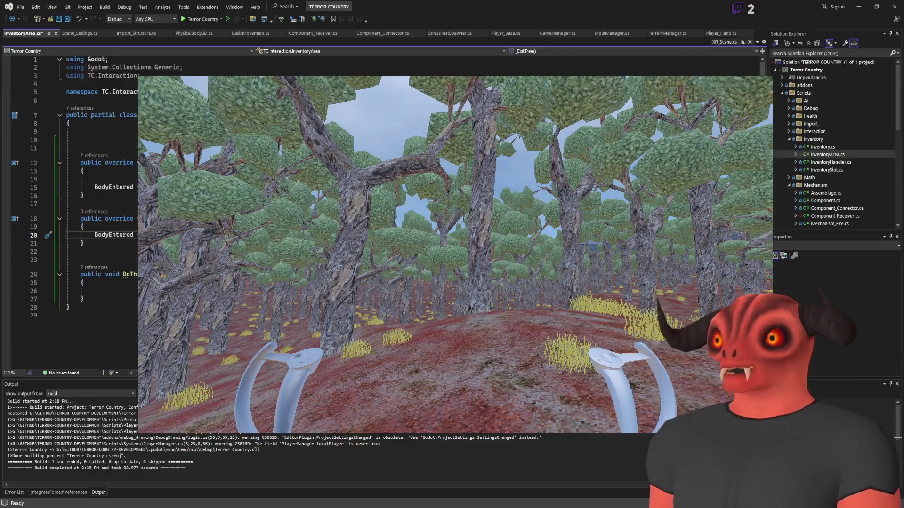
Open TerrainManager.cs from the Terrain folder in Solution Explorer
click(823, 185)
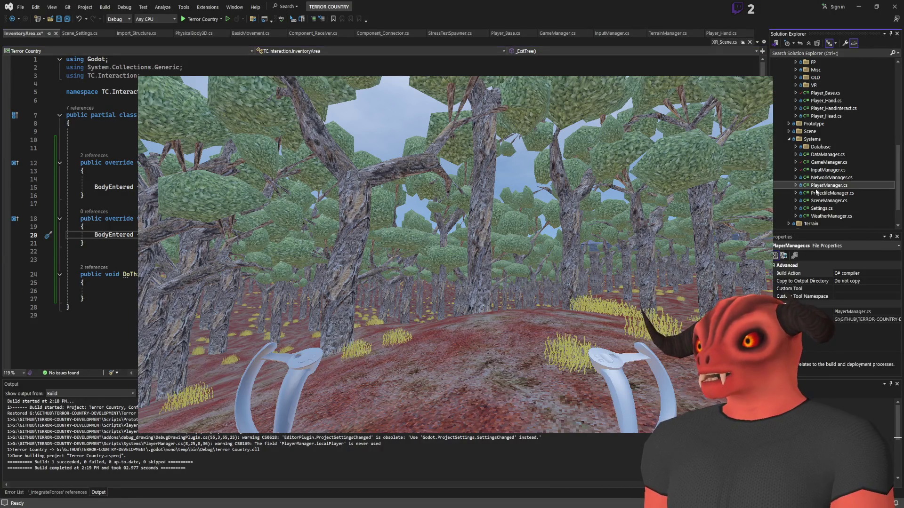
scroll(811, 193, down, 2)
click(789, 193)
click(819, 209)
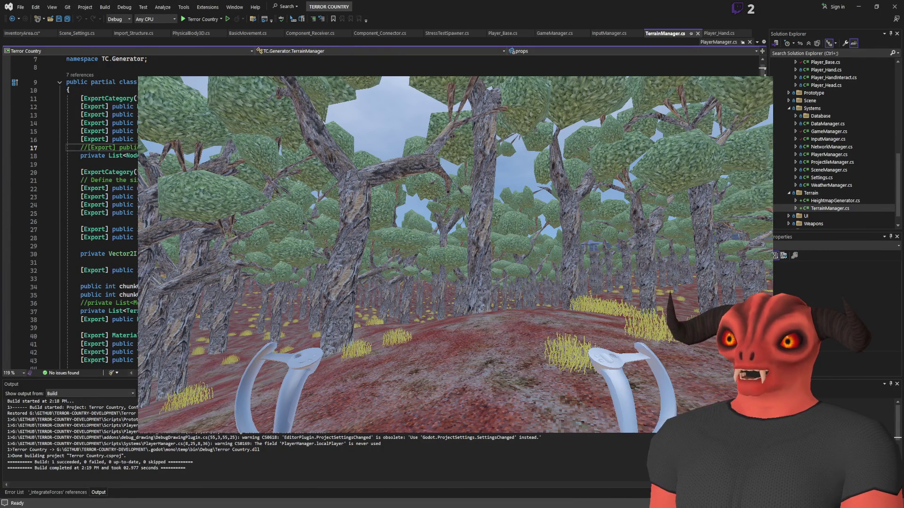
Search TerrainManager.cs for PlaceEnviromentProp and jump to its code
key(ctrl+f)
key(Return)
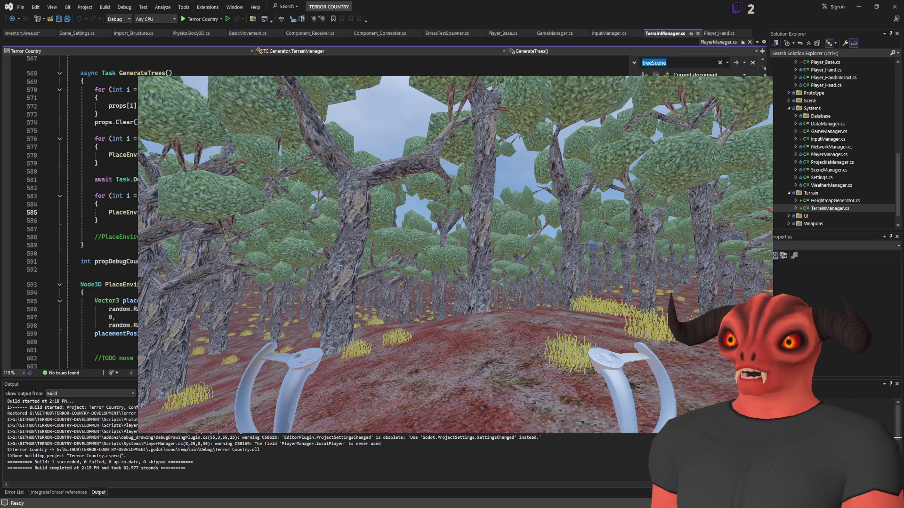
text(PlaceEnviromentProp)
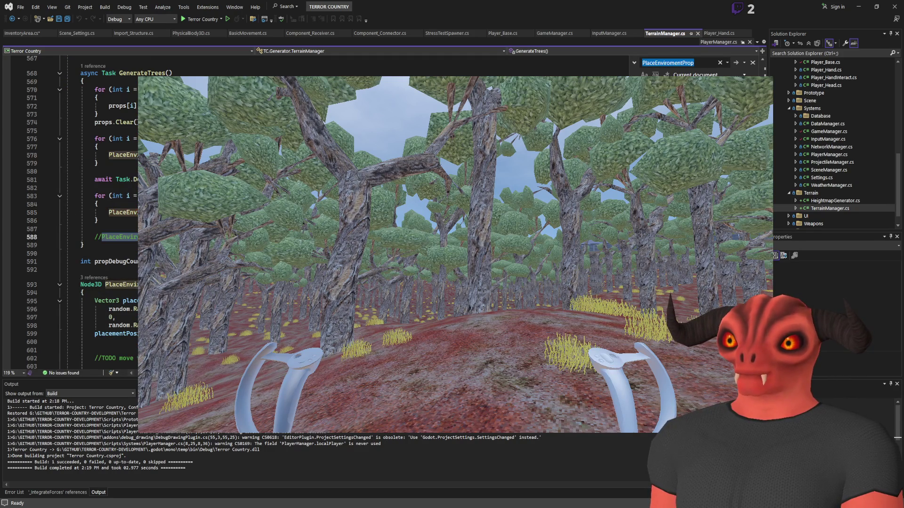
scroll(94, 212, down, 2)
click(117, 235)
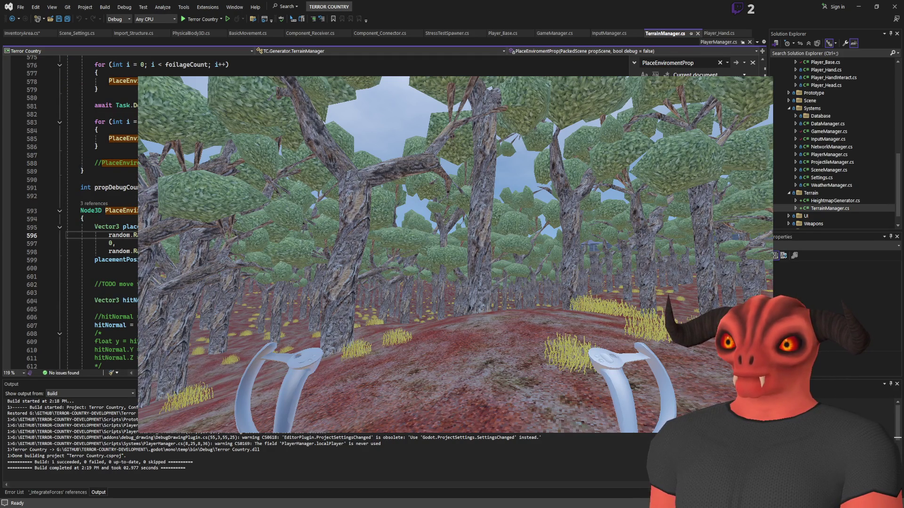
key(Escape)
Read through the PlaceEnviromentProp placement and scaling code, highlighting hitNormal, then return to Godot
scroll(94, 212, down, 7)
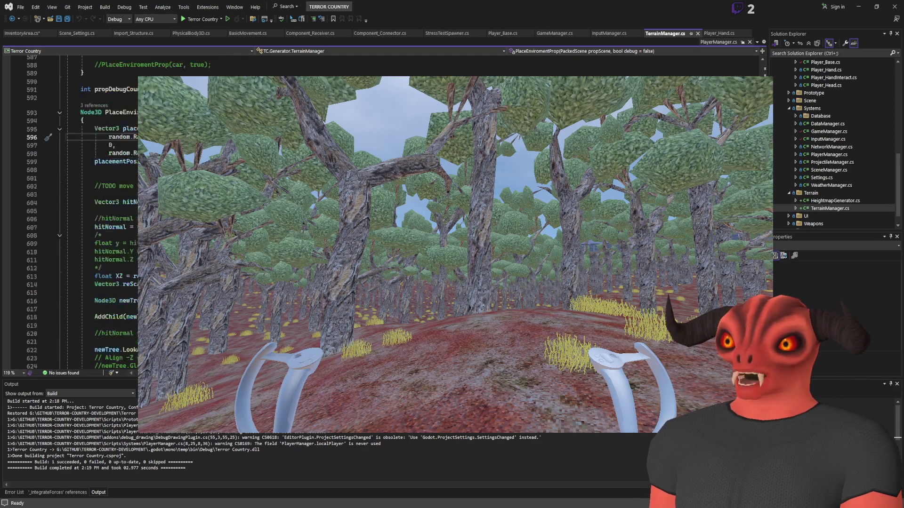
click(130, 130)
scroll(130, 130, up, 3)
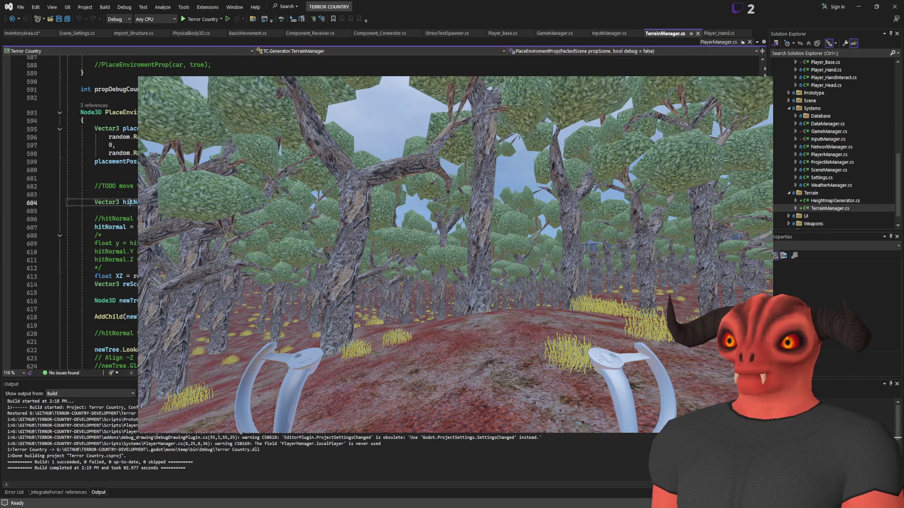
scroll(94, 212, down, 4)
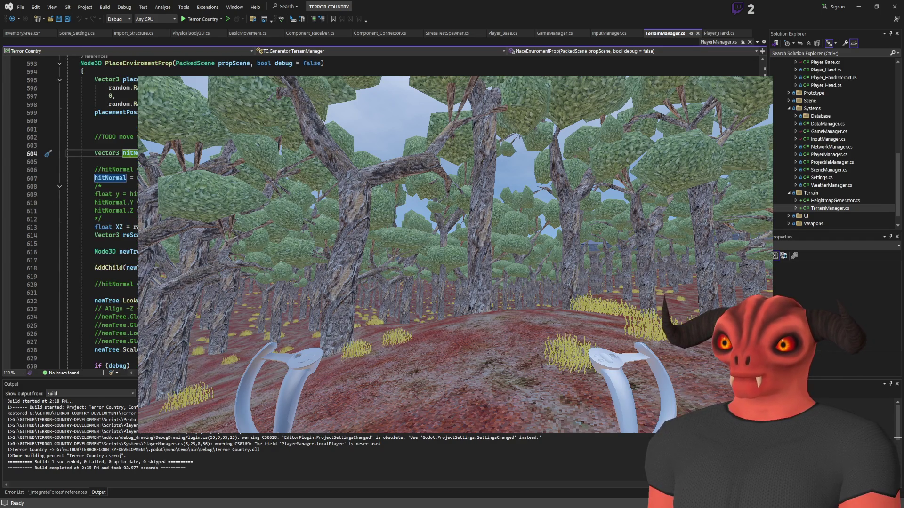
scroll(94, 212, up, 4)
scroll(127, 241, up, 1)
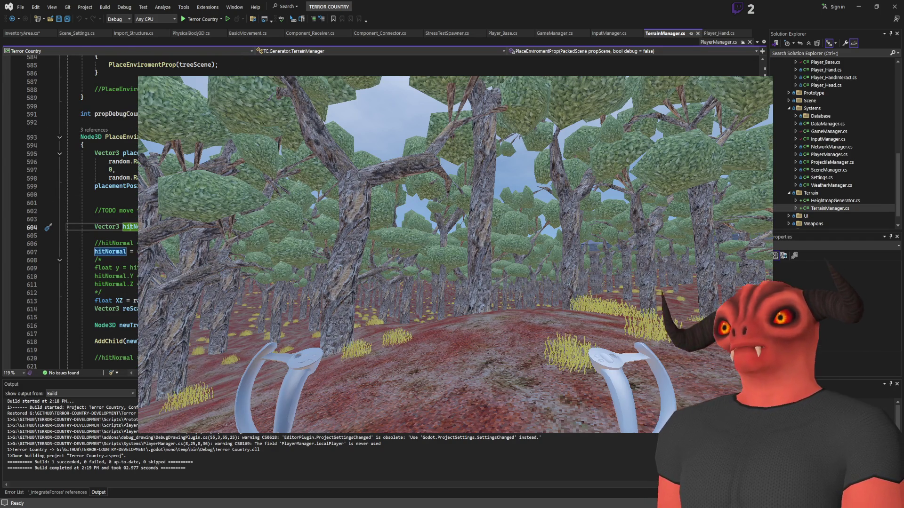
scroll(128, 241, down, 3)
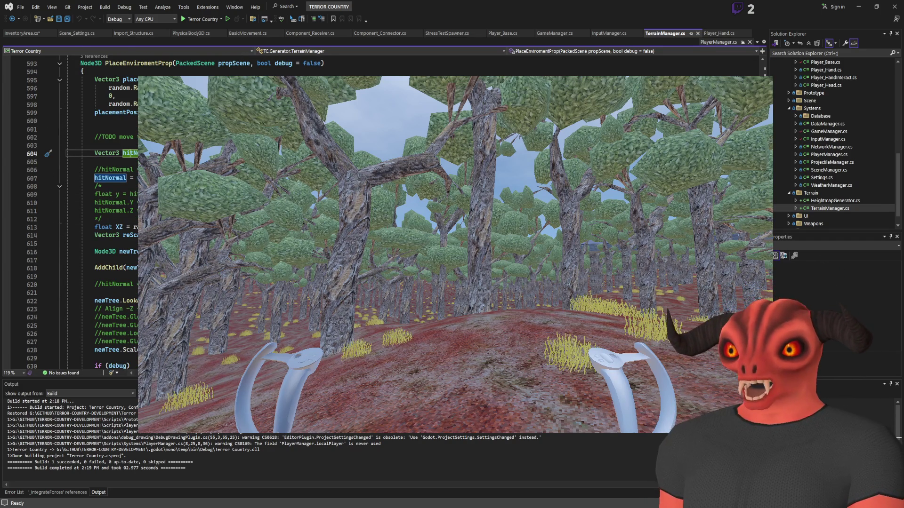
scroll(94, 212, down, 5)
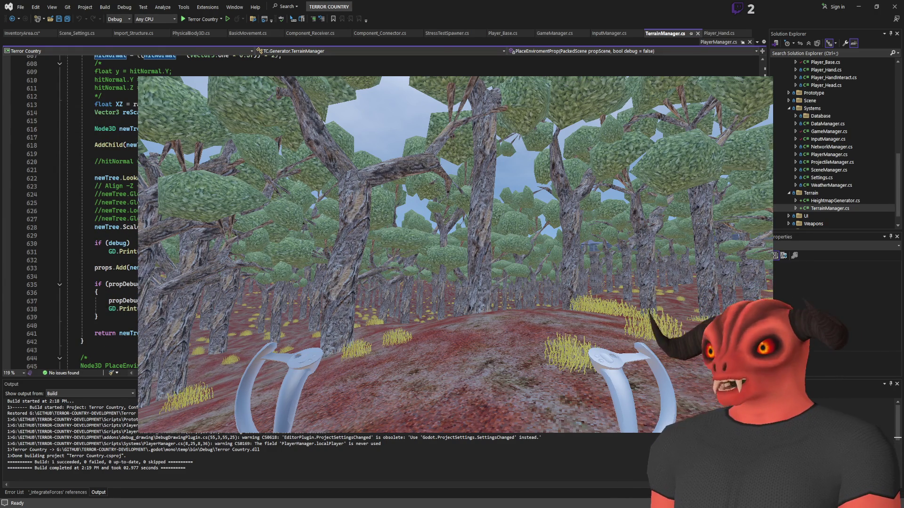
key(alt+Tab)
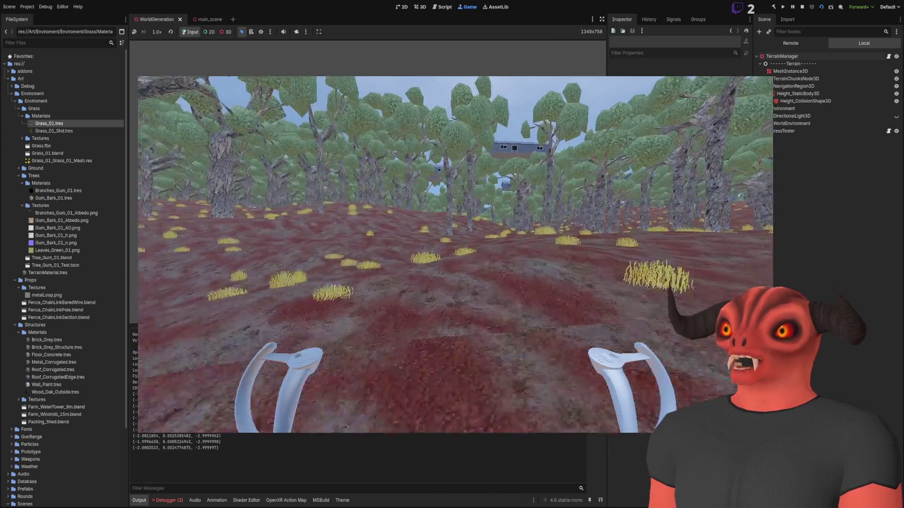
key(alt+Tab)
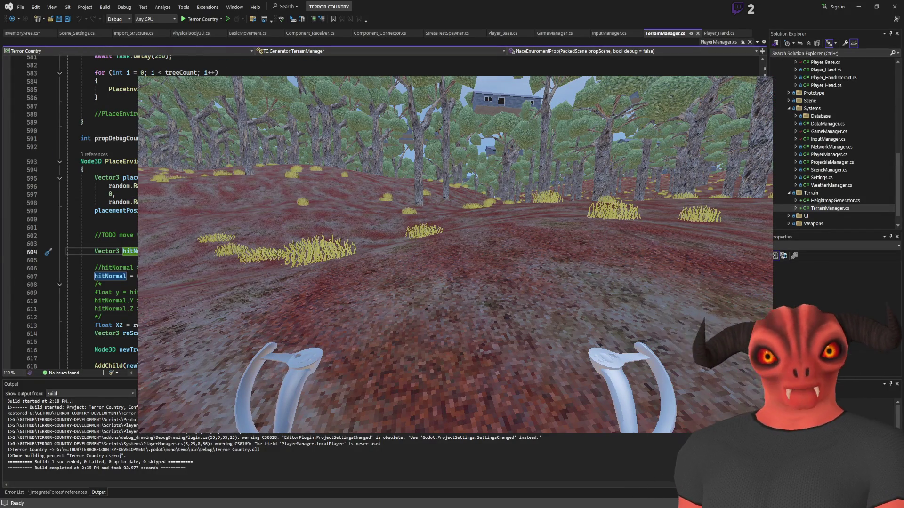
Create a new PlaceTreeProp method header and closing brace above PlaceEnviromentProp
scroll(71, 212, up, 3)
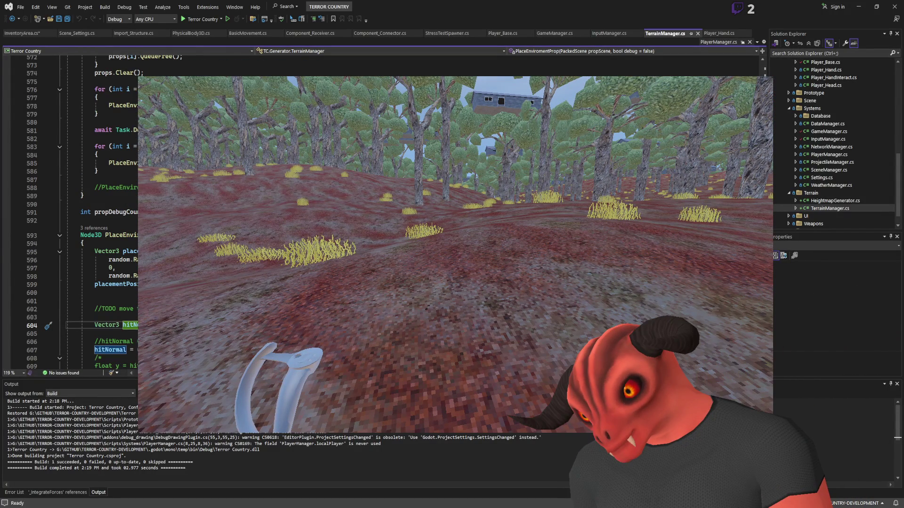
click(118, 212)
key(Return)
key(Return)
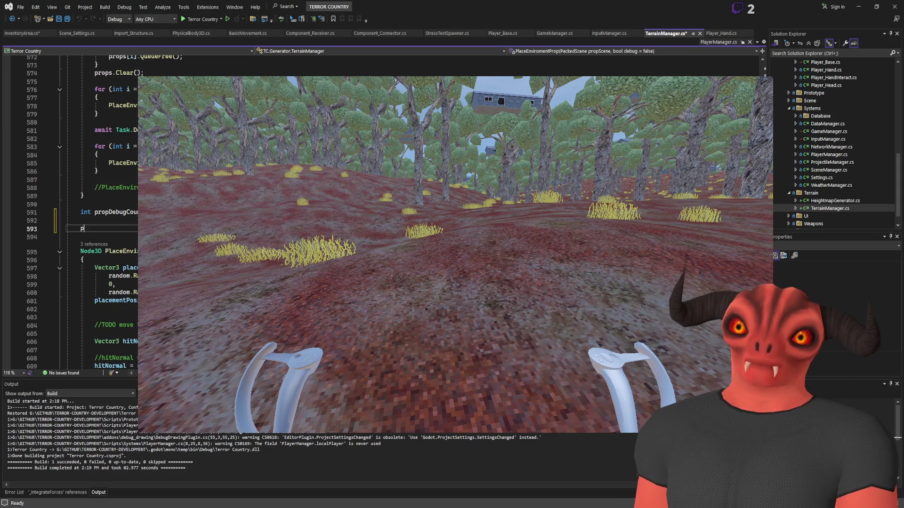
click(84, 260)
key(ctrl+v)
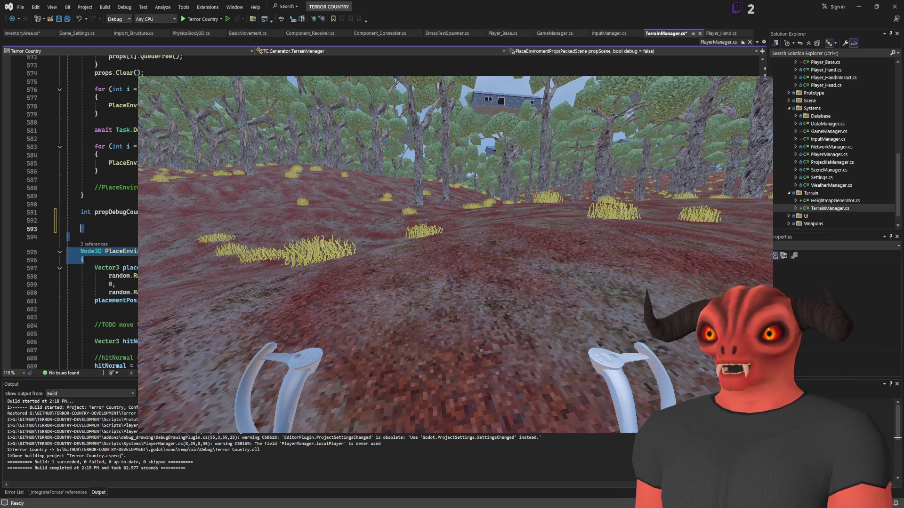
text(PlaceTree)
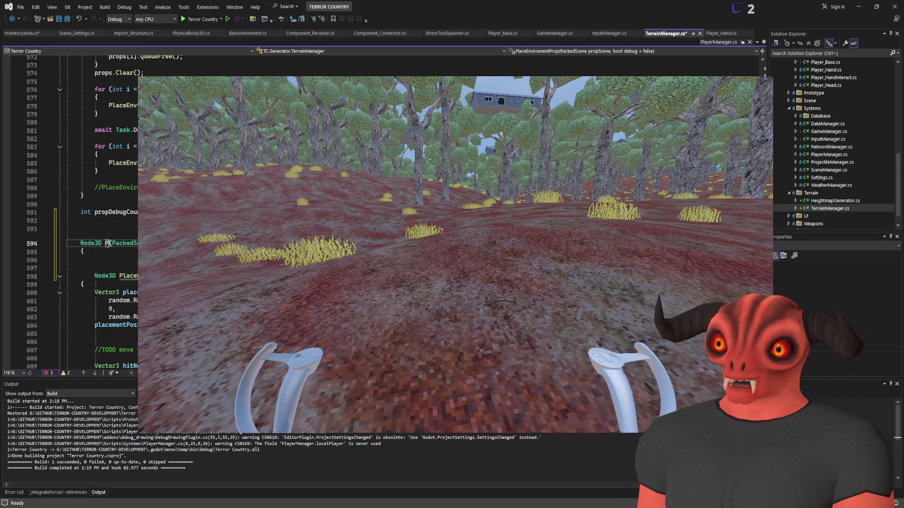
text(Prop)
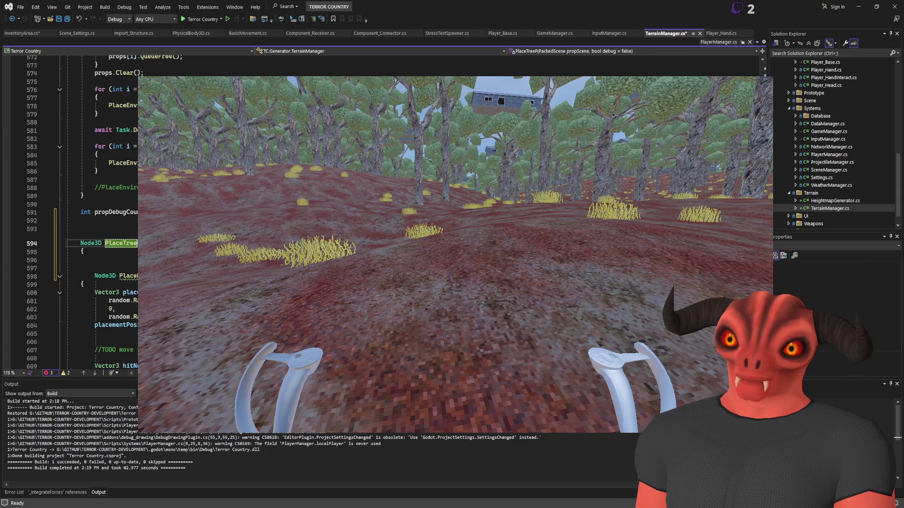
click(95, 260)
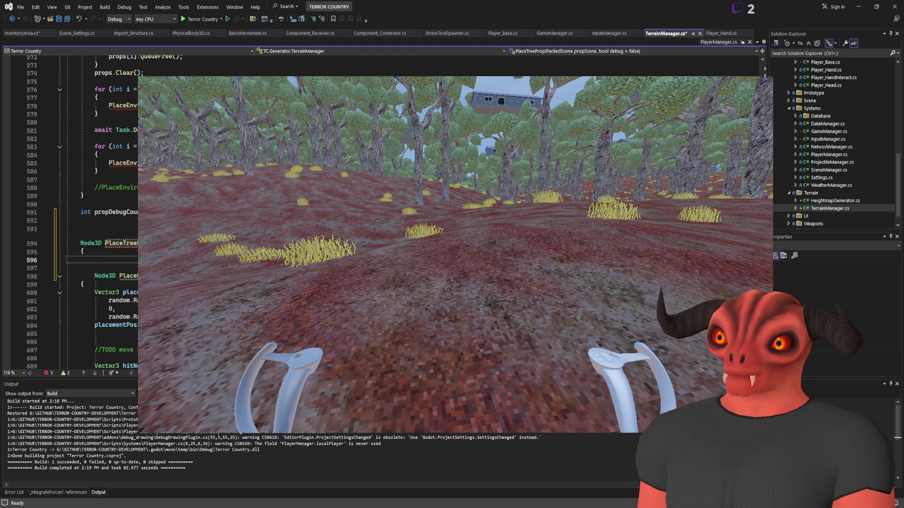
key(Return)
text(})
Move the random placement-position lines from PlaceEnviromentProp into PlaceTreeProp
click(98, 282)
key(shift+Tab)
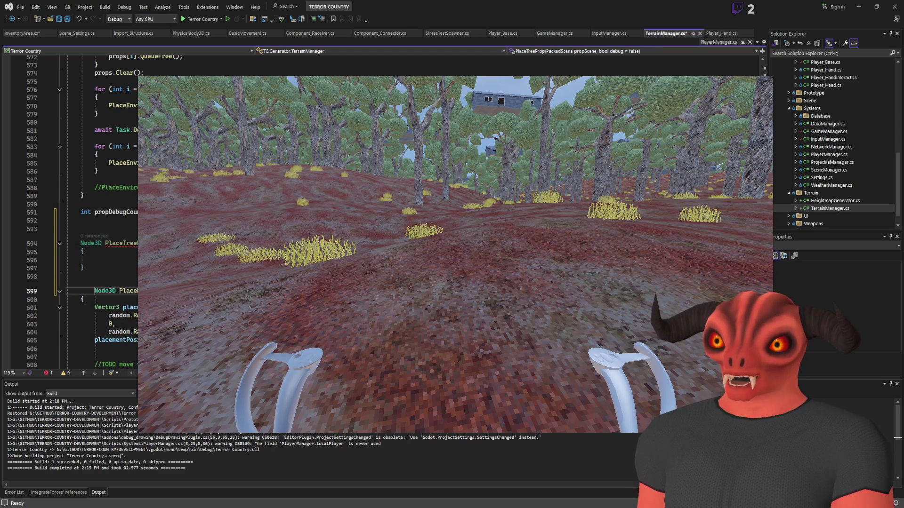
drag(85, 300, 142, 340)
key(ctrl+x)
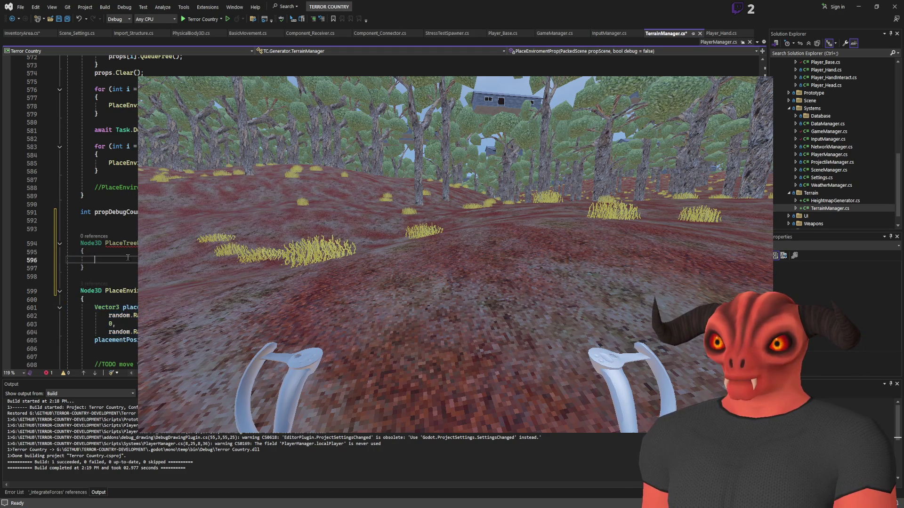
click(95, 259)
key(ctrl+v)
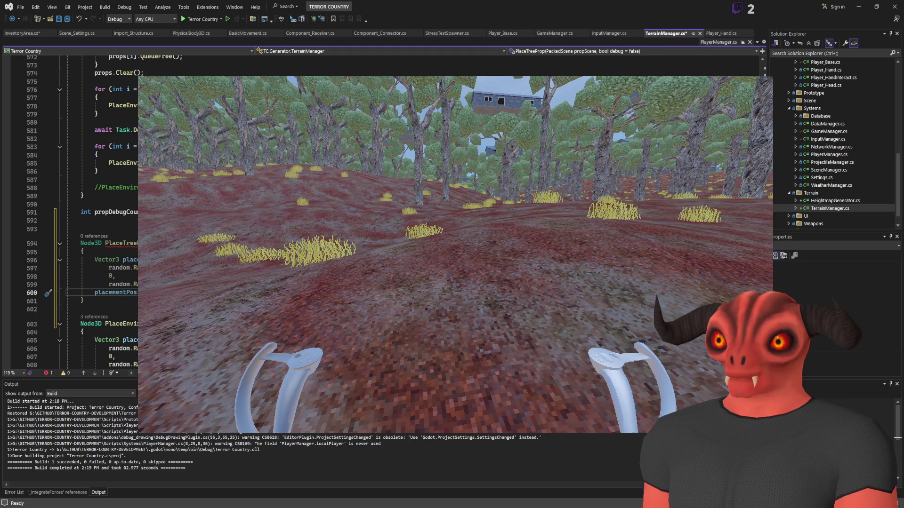
Search the file to confirm PlaceTreeProp has no other references
double_click(121, 243)
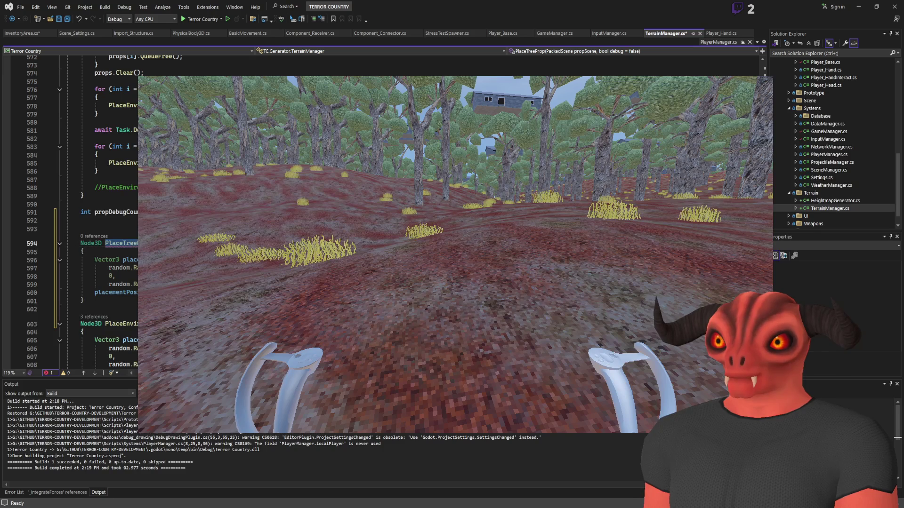
key(ctrl+f)
key(Return)
key(ctrl+f)
key(Return)
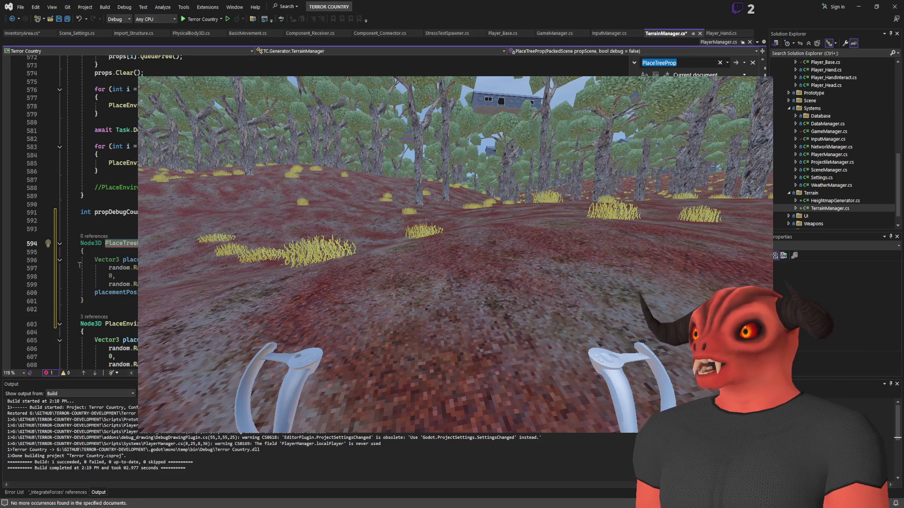
Add 'newTree;' to the return in PlaceTreeProp and paste the placement code above it
click(121, 247)
scroll(121, 248, down, 12)
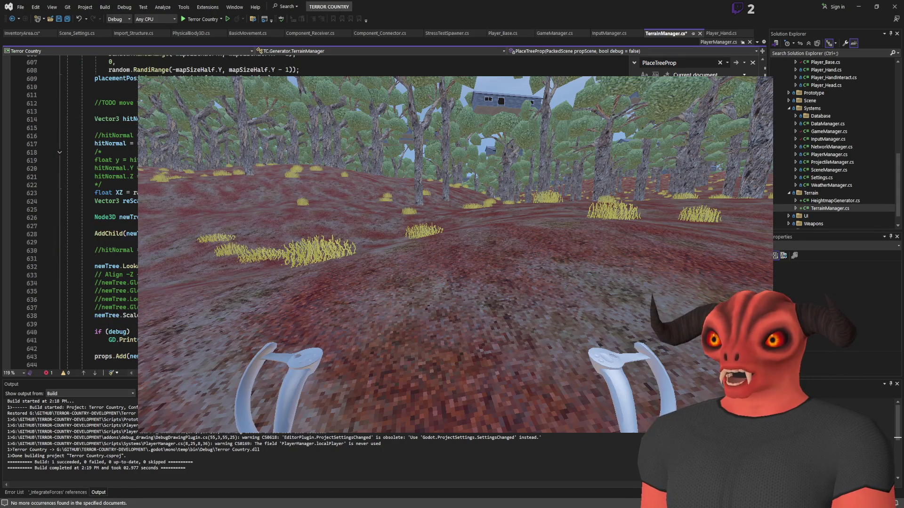
key(ctrl+z)
key(ctrl+z)
text(return)
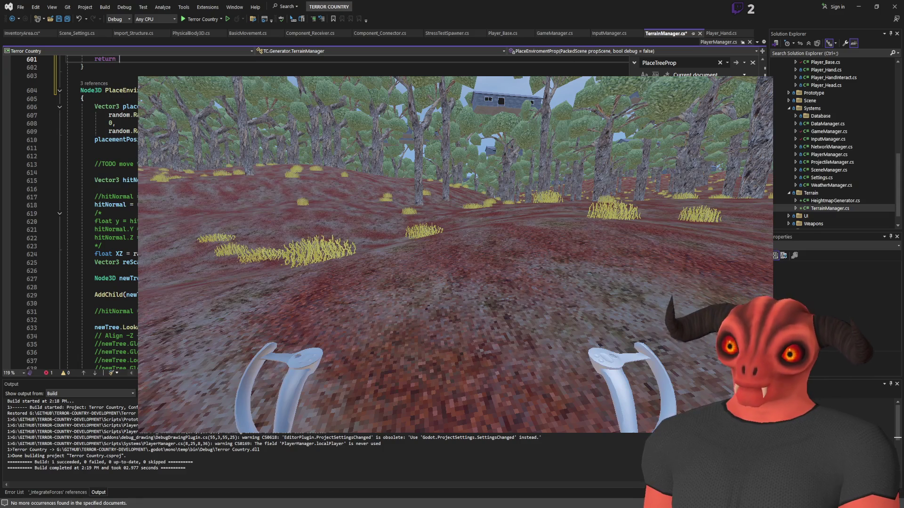
text(newTree;)
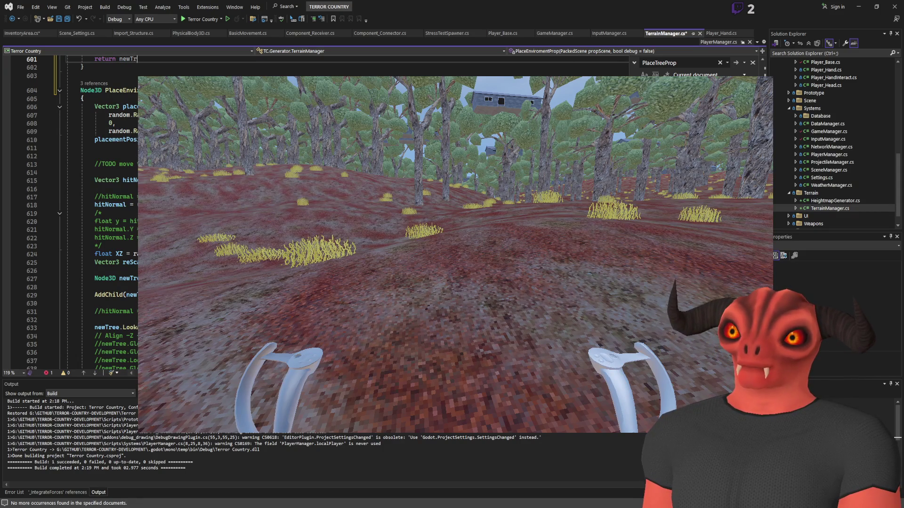
scroll(101, 212, up, 5)
key(ctrl+Return)
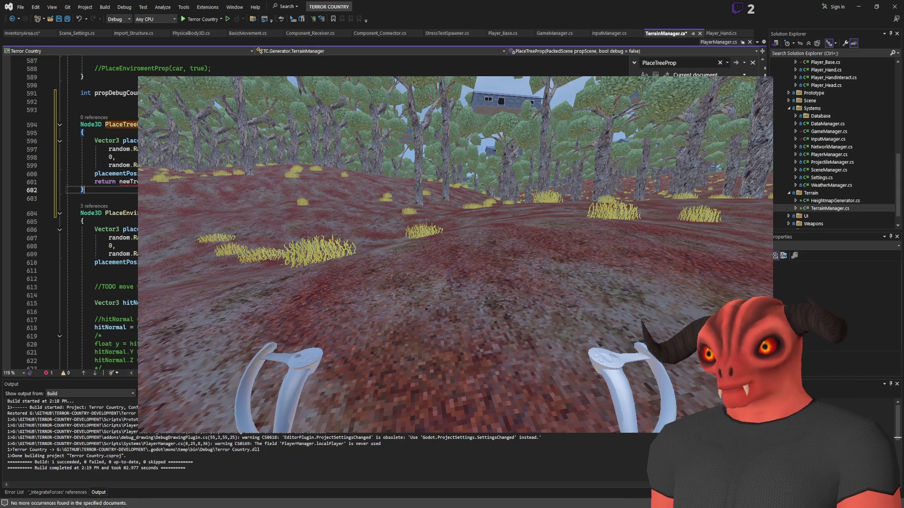
key(ctrl+v)
scroll(127, 250, down, 10)
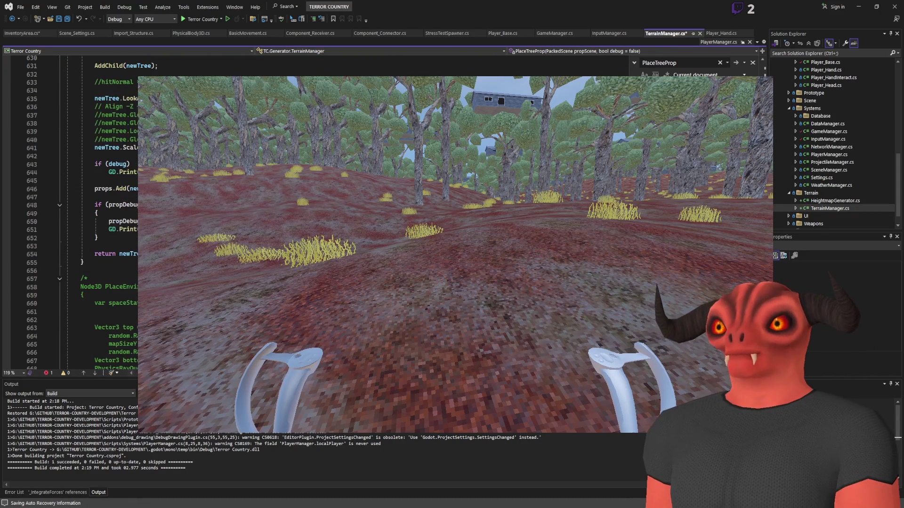
scroll(128, 249, up, 6)
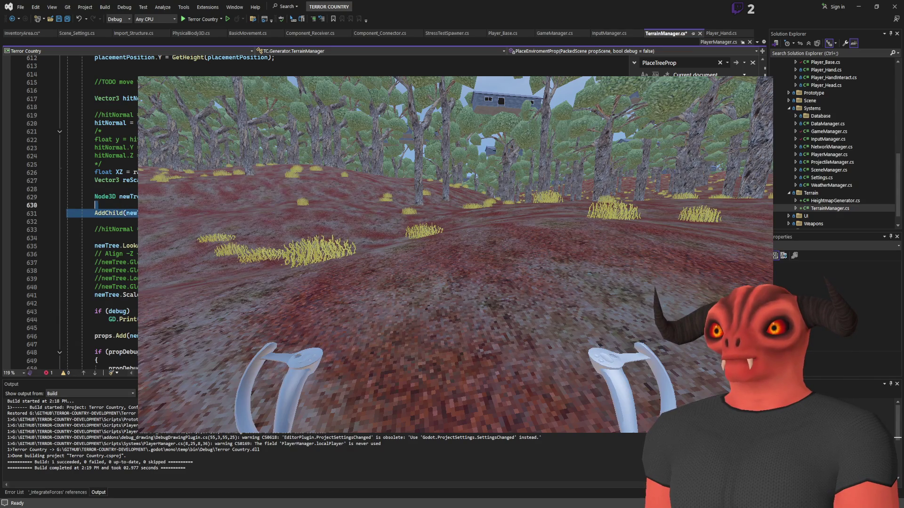
scroll(101, 212, up, 6)
Paste the copied PlaceEnviromentProp line into PlaceTreeProp to clear the error, removing the empty line
click(115, 124)
scroll(104, 212, down, 3)
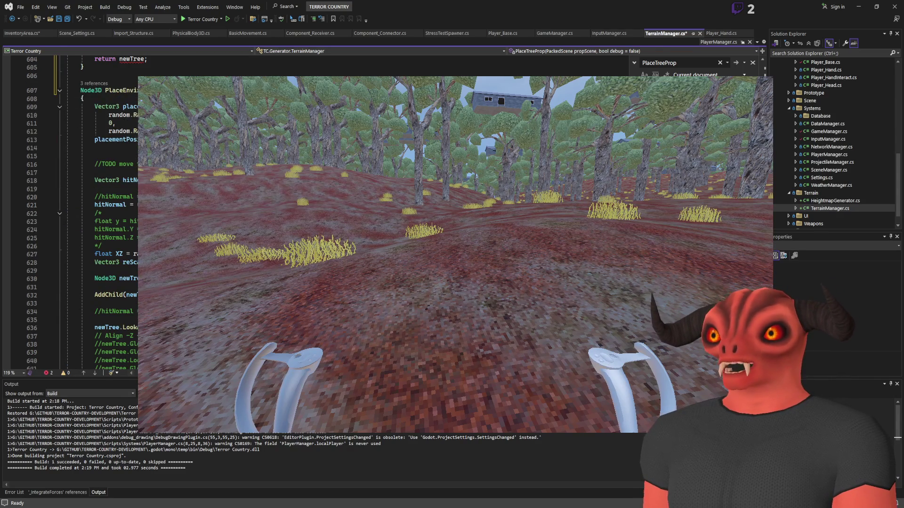
click(103, 273)
scroll(103, 272, up, 5)
click(104, 165)
key(ctrl+v)
scroll(101, 212, down, 6)
scroll(101, 212, down, 4)
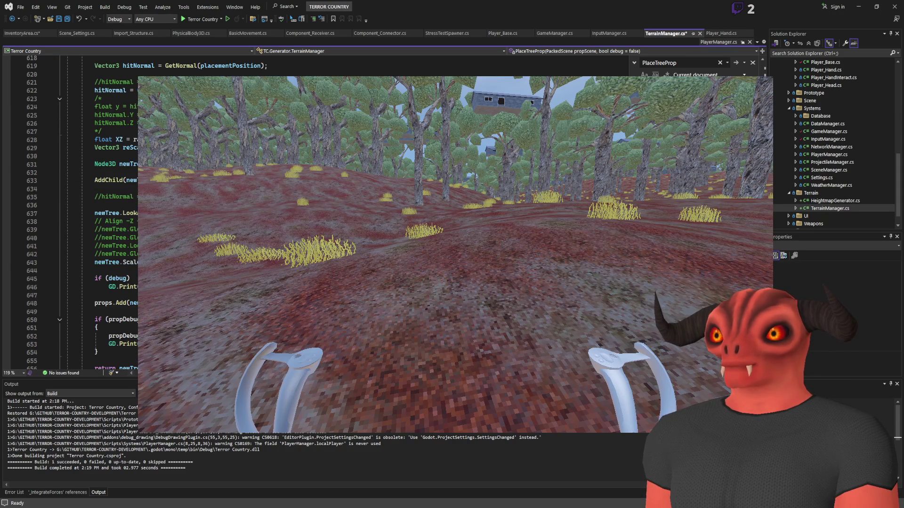
scroll(102, 211, up, 8)
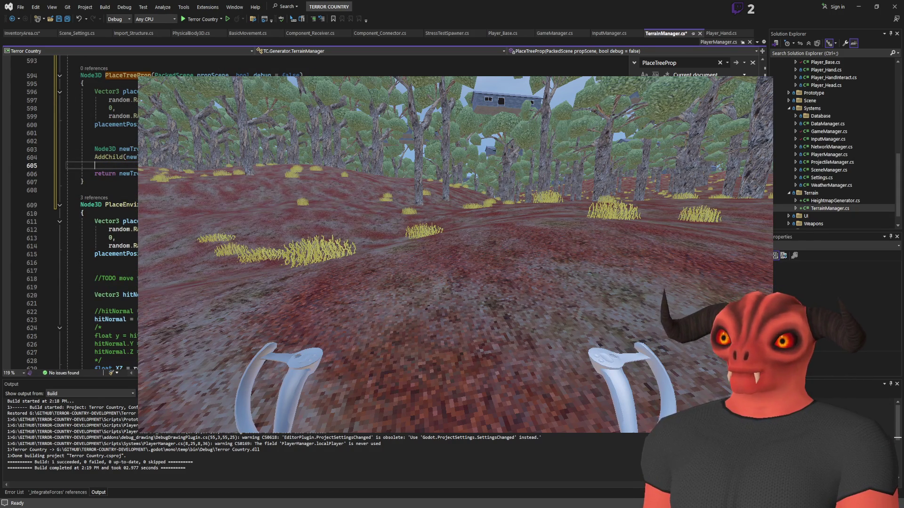
key(BackSpace)
Paste the LookAt line above the return statement in PlaceTreeProp
scroll(125, 192, down, 6)
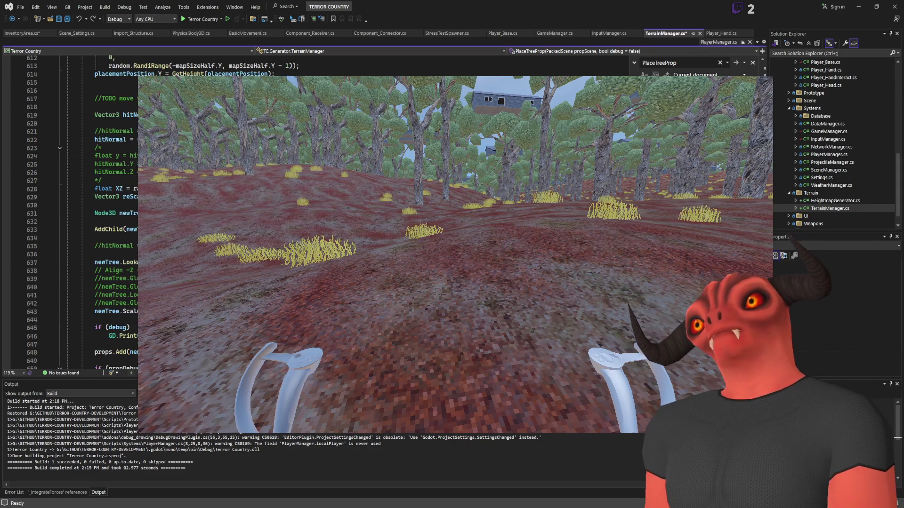
scroll(124, 191, up, 3)
key(Down)
key(Down)
key(Down)
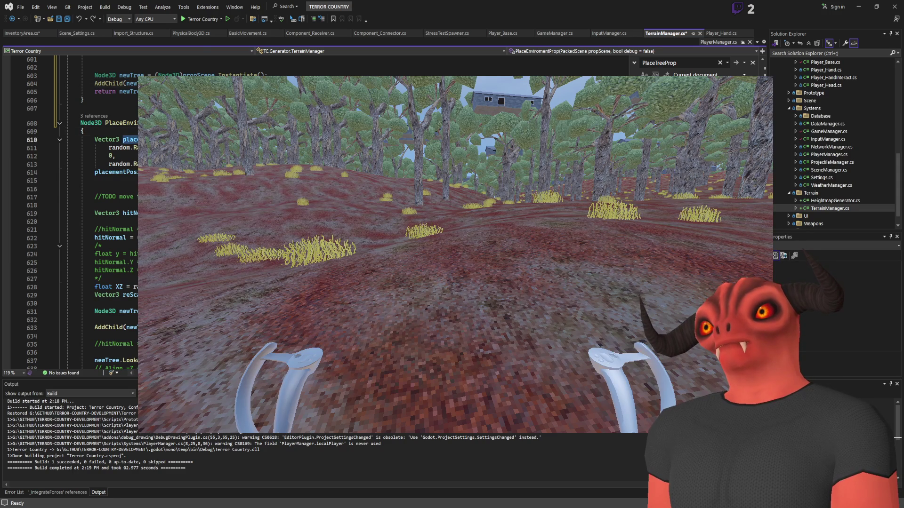
scroll(124, 192, down, 6)
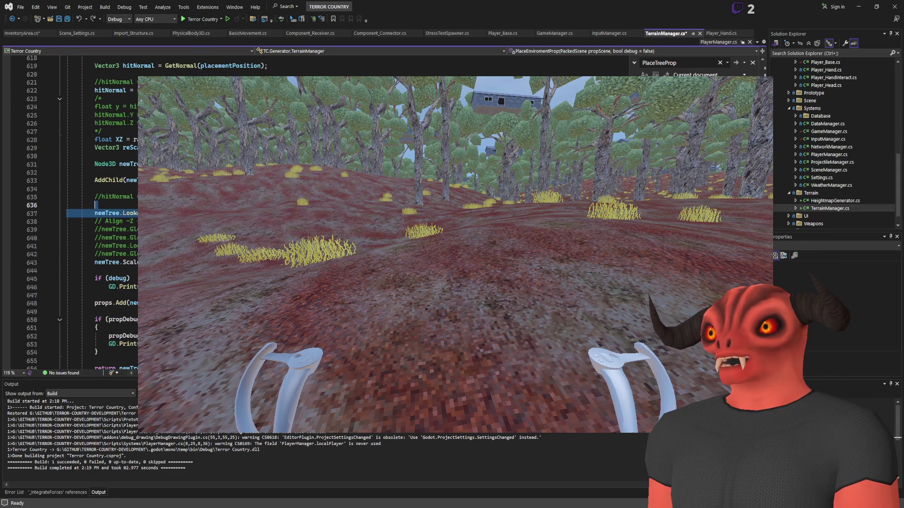
scroll(94, 212, up, 10)
click(183, 206)
key(Return)
key(ctrl+v)
Add newTree.GlobalPosition and another newTree Global property line using autocomplete
text(newTree.gl)
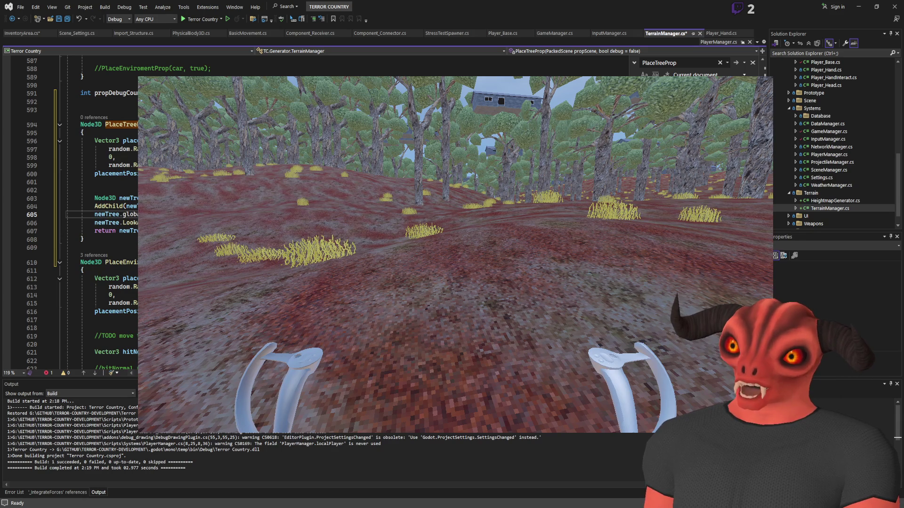
key(Tab)
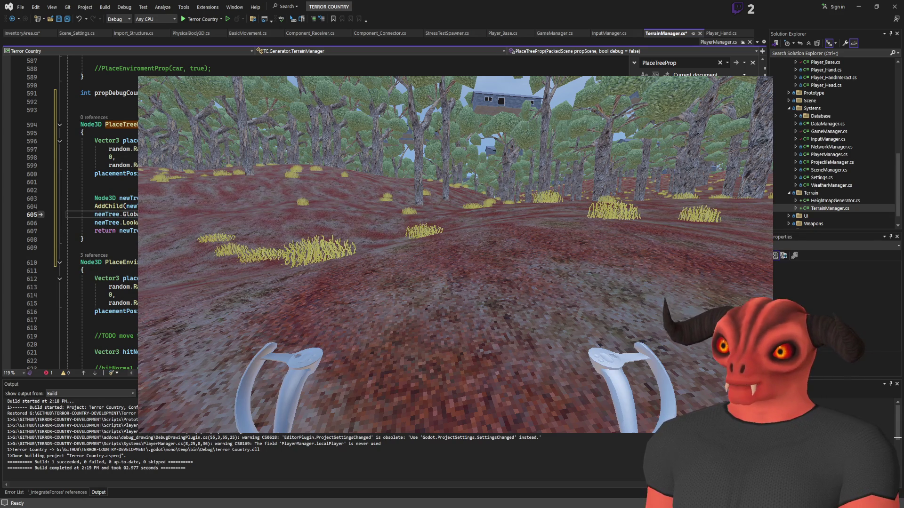
key(Return)
text(newTree.globa)
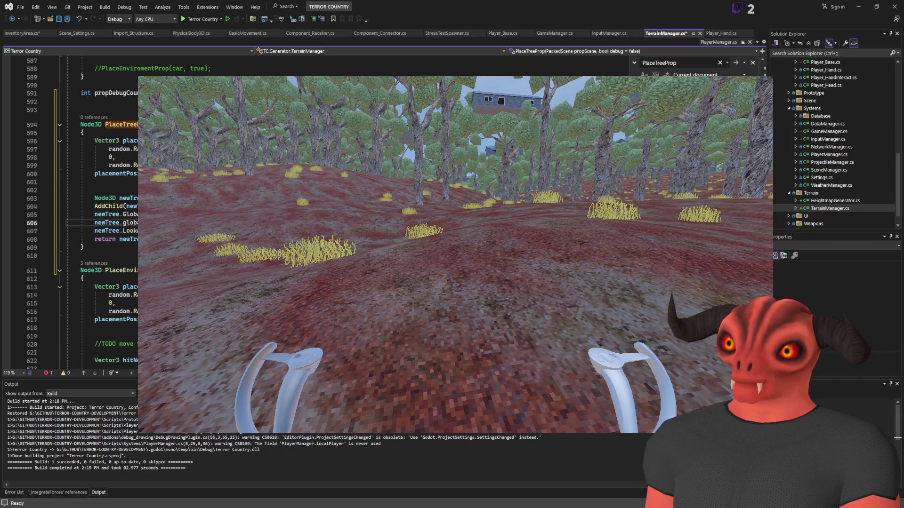
key(Tab)
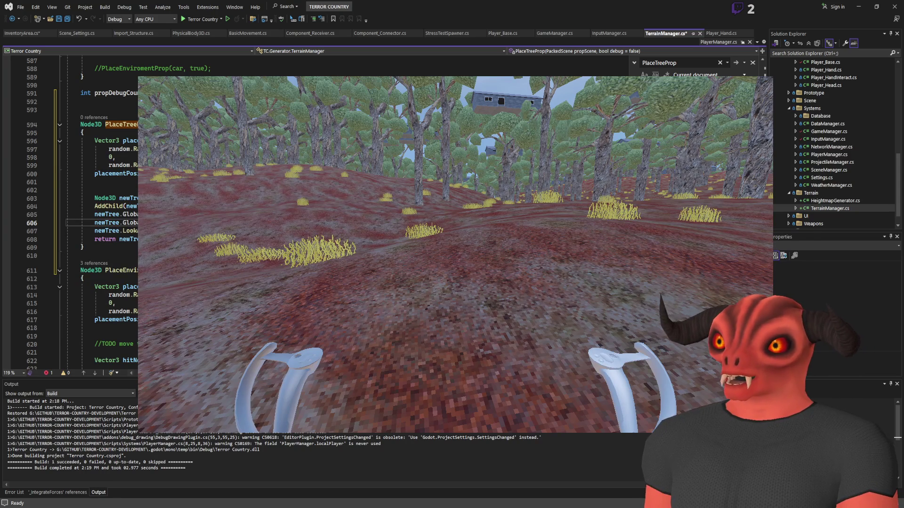
text(Debugr)
key(ctrl+z)
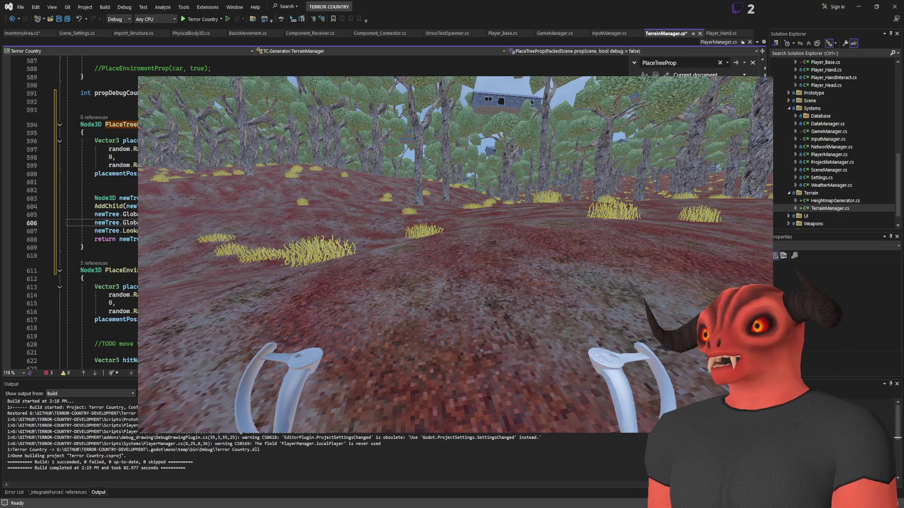
Delete the newTree.LookAt line from PlaceTreeProp
click(108, 231)
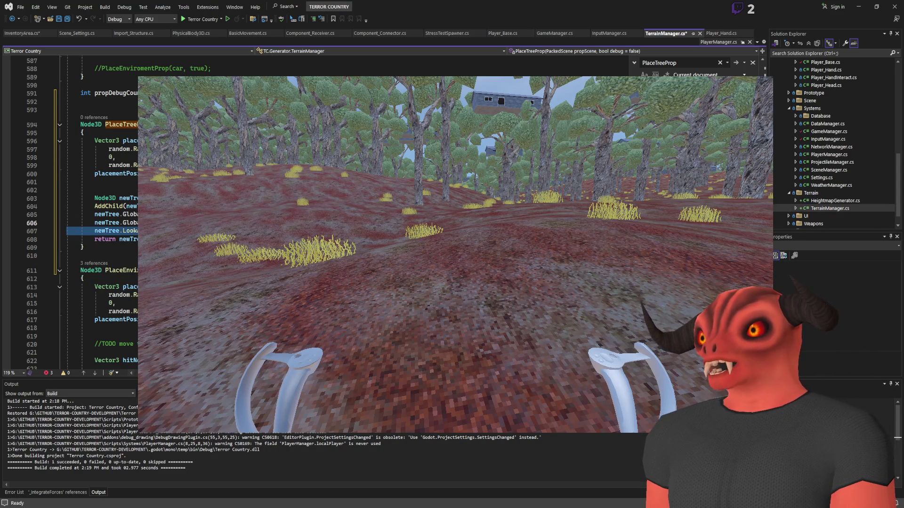
key(Delete)
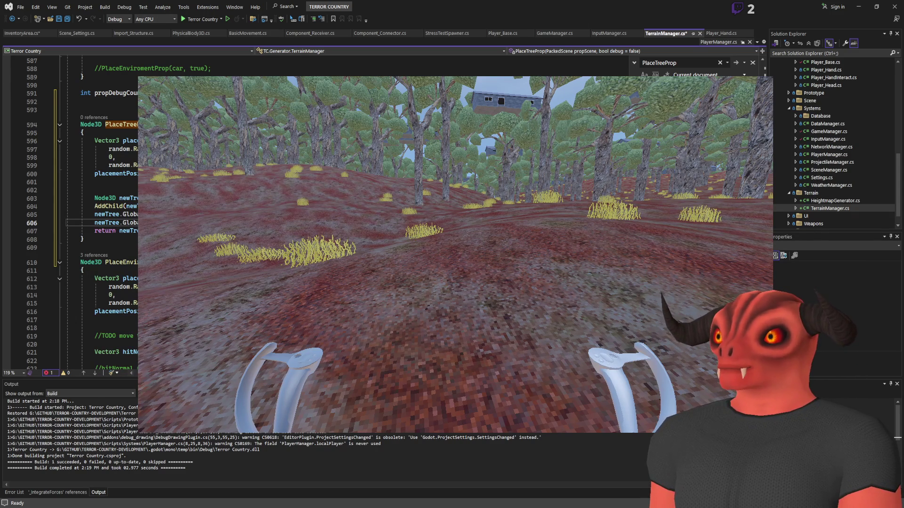
click(118, 214)
Replace the second-loop PlaceEnviromentProp call in GenerateTrees with PlaceTreeProp, saving before and after
key(ctrl+s)
click(108, 262)
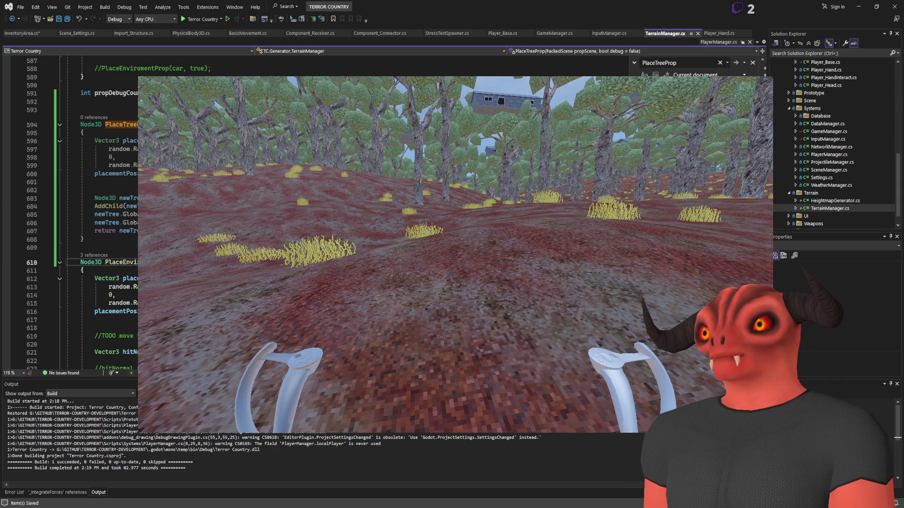
key(ctrl+F3)
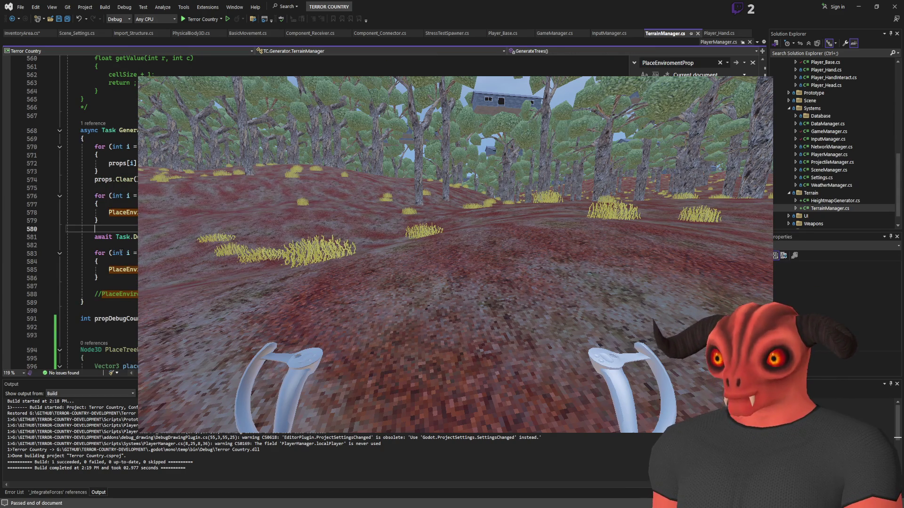
double_click(123, 269)
key(ctrl+v)
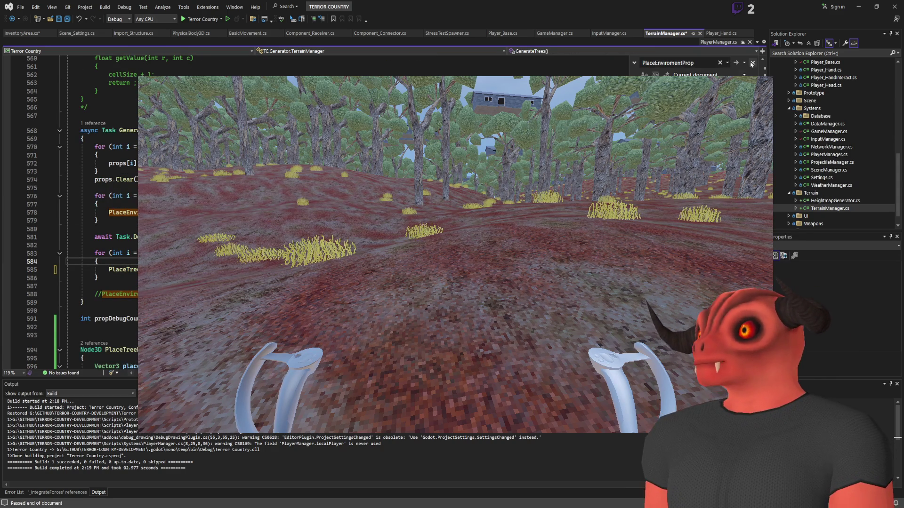
click(752, 65)
key(ctrl+s)
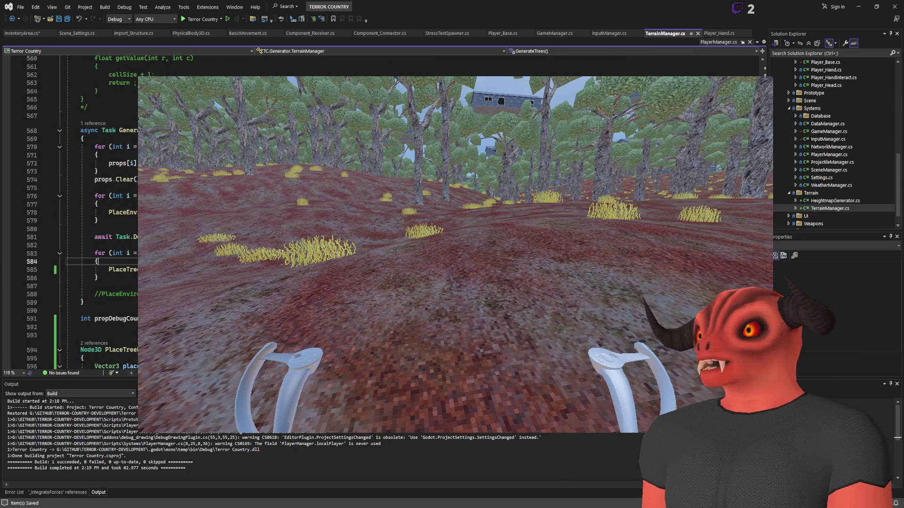
key(alt+Tab)
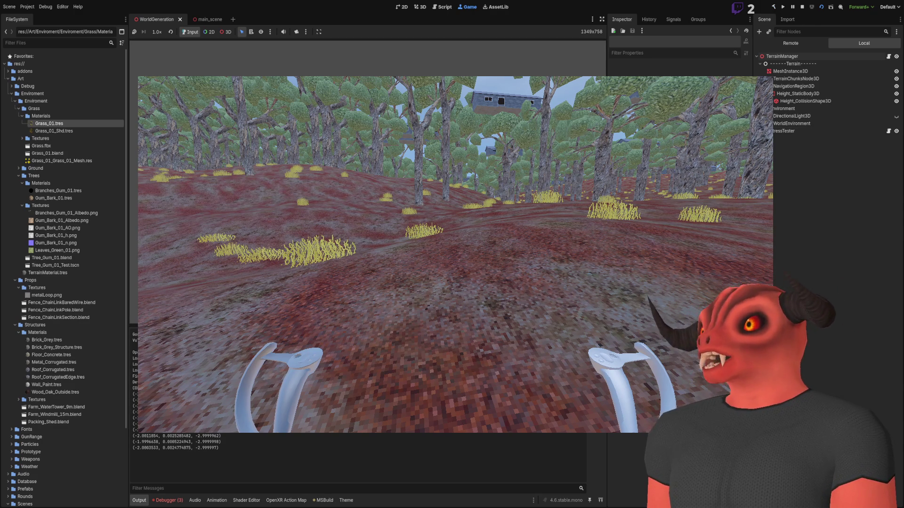
key(alt+Tab)
Find the PlaceTreeProp call and inspect the rescale line in PlaceEnviromentProp
scroll(94, 212, up, 2)
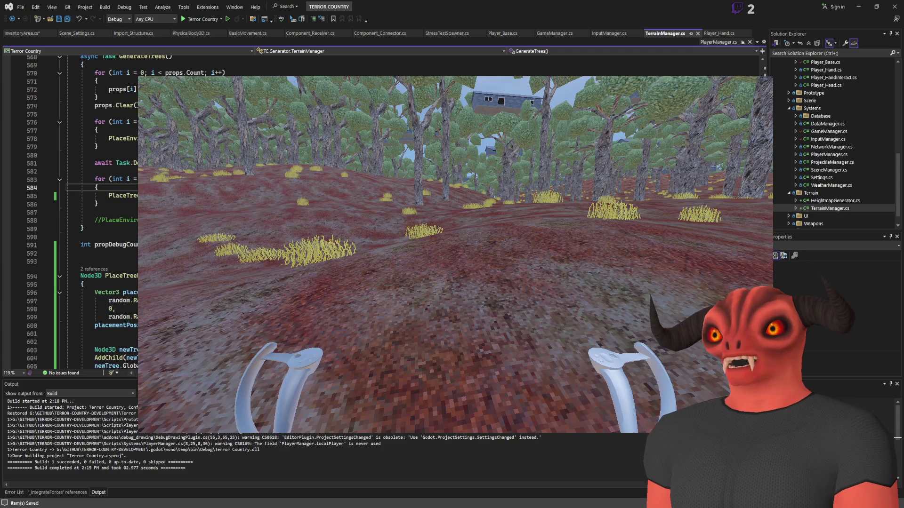
key(Down)
key(ctrl+f)
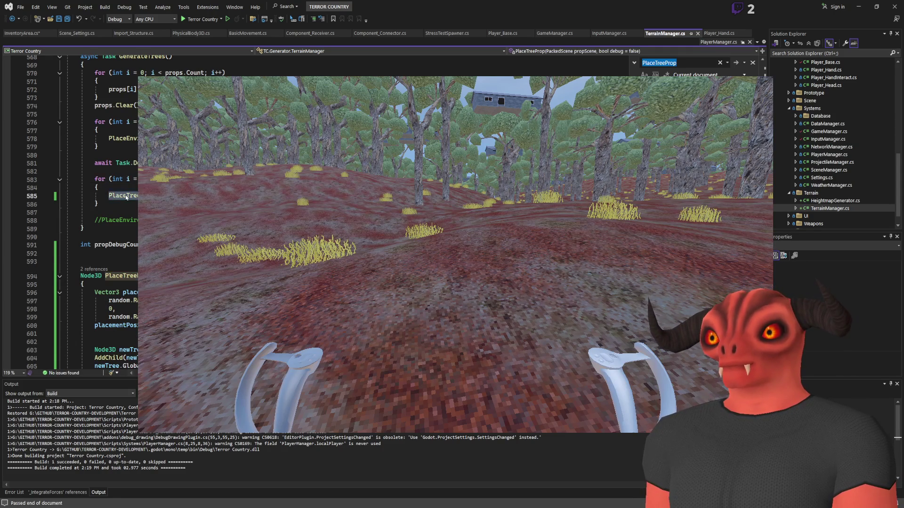
key(Return)
scroll(95, 212, down, 3)
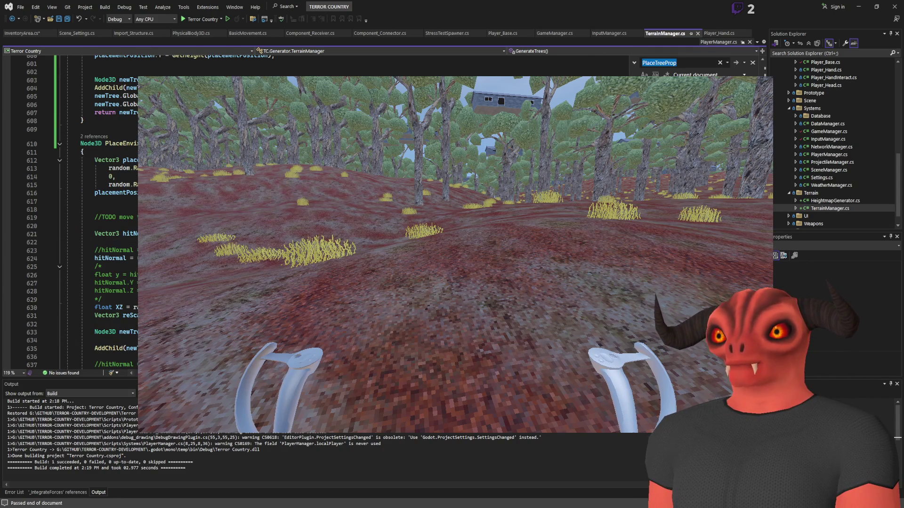
scroll(94, 212, down, 1)
drag(95, 291, 136, 283)
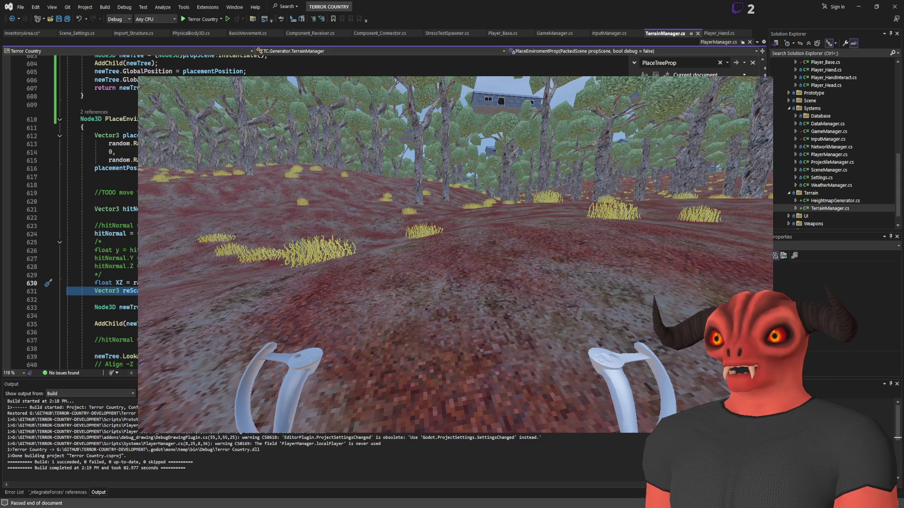
click(101, 275)
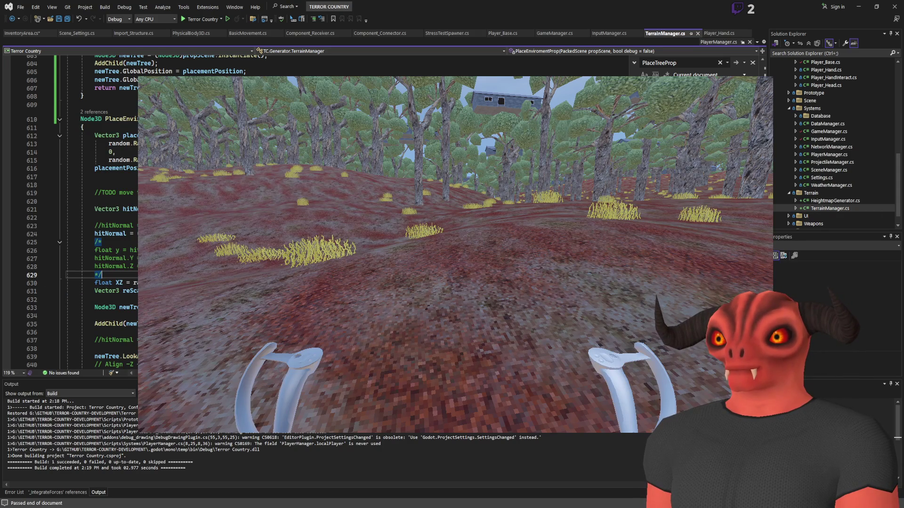
click(118, 291)
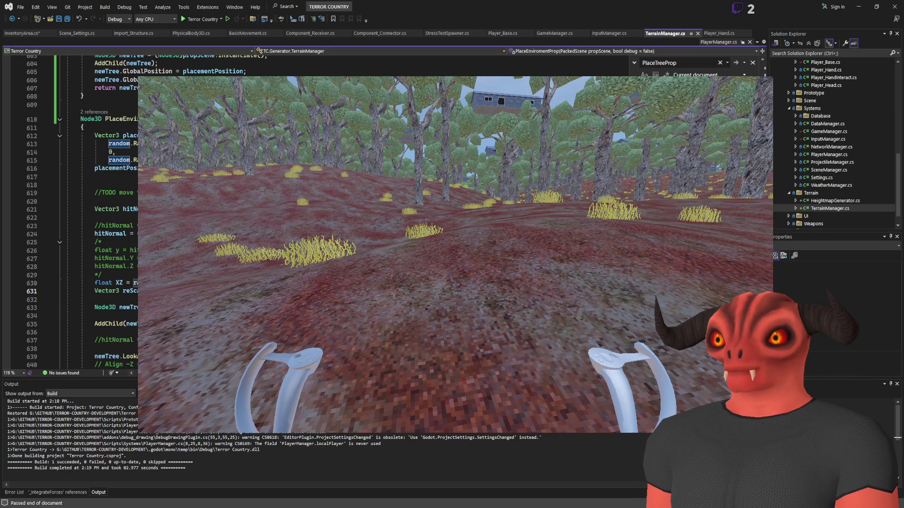
scroll(94, 212, up, 8)
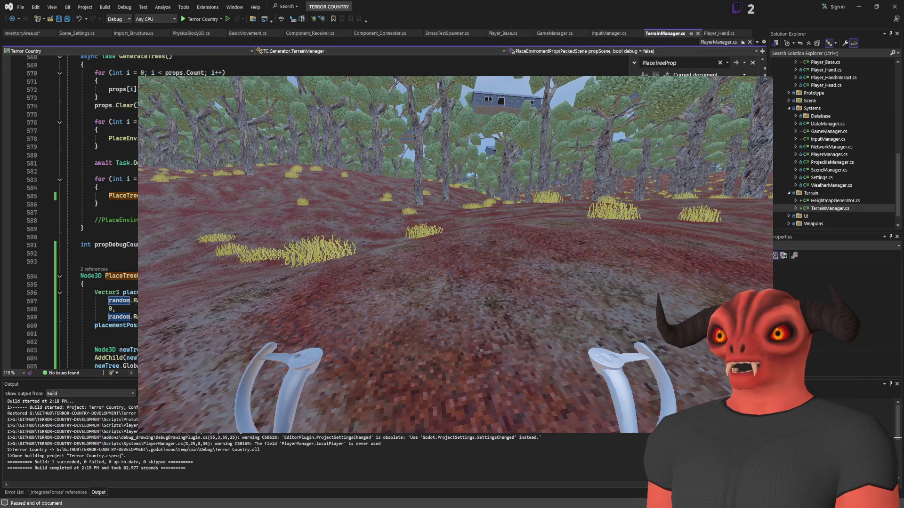
Edit line 606 and start a 'newTree.glob' line after the tree rotation line
click(118, 276)
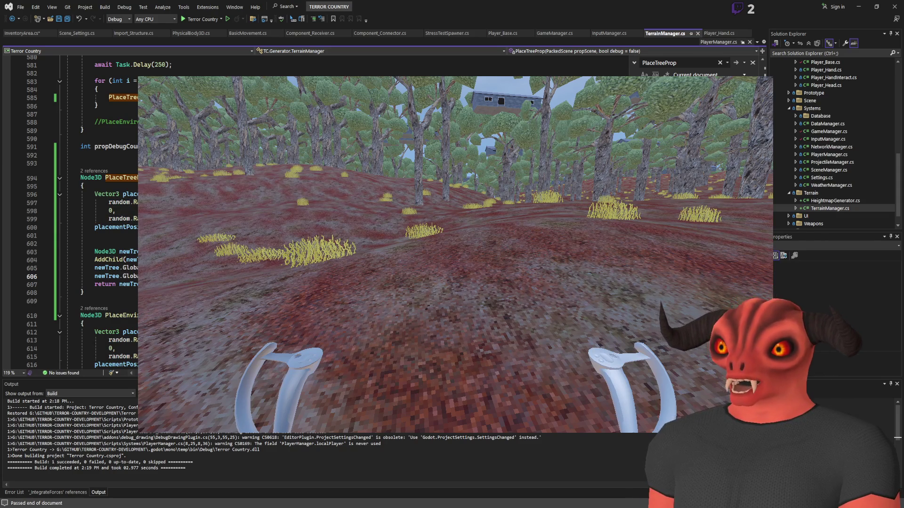
key(BackSpace)
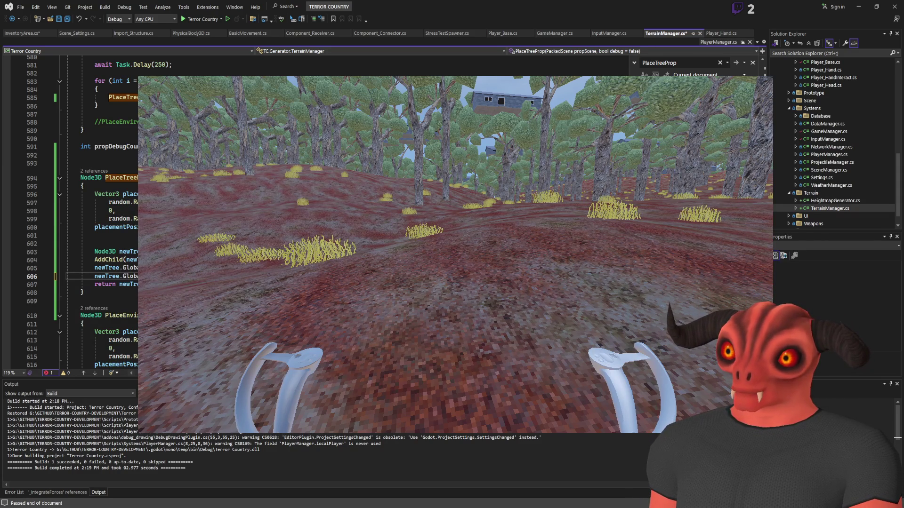
click(117, 267)
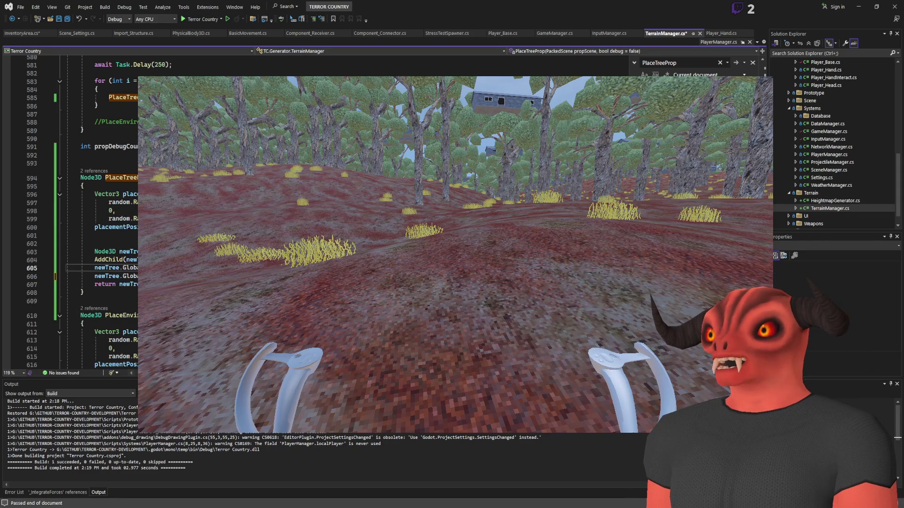
scroll(94, 212, down, 2)
click(118, 228)
key(Return)
text(newTree.)
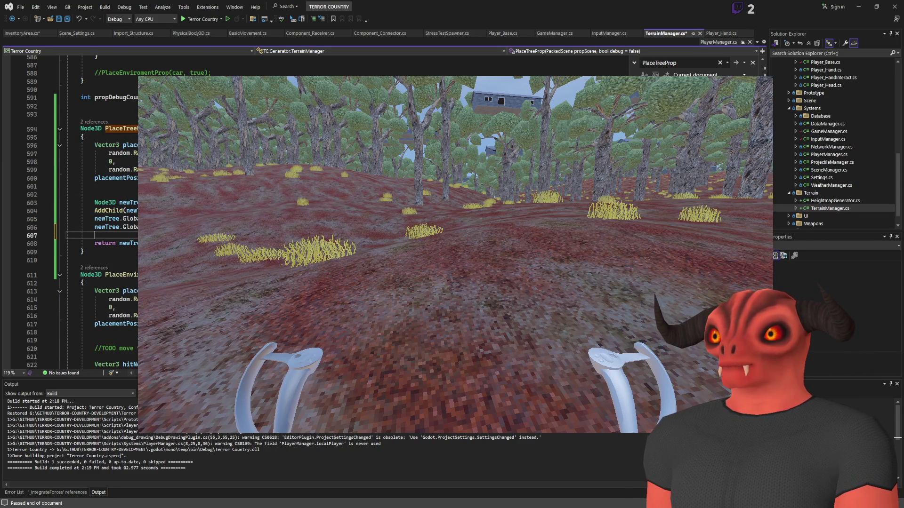
text(glob)
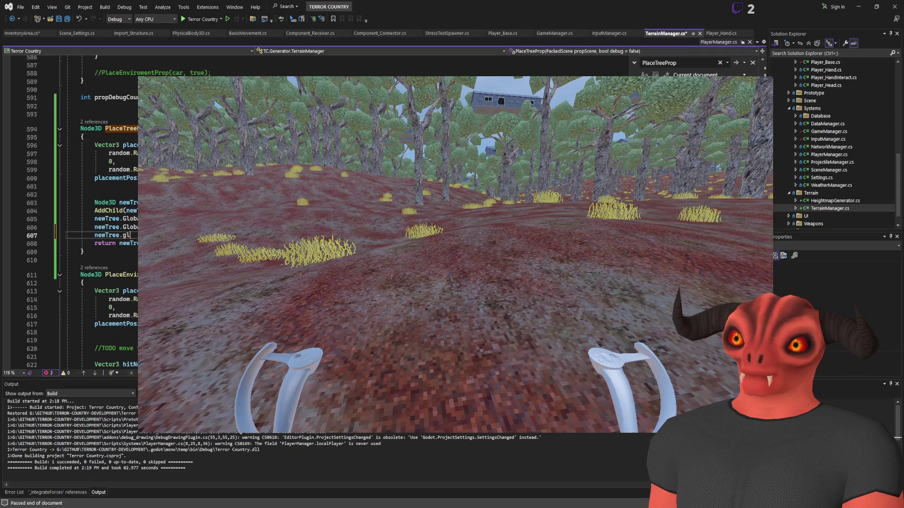
Complete the newTree global scale line, save TerrainManager.cs, and switch to Godot
key(Tab)
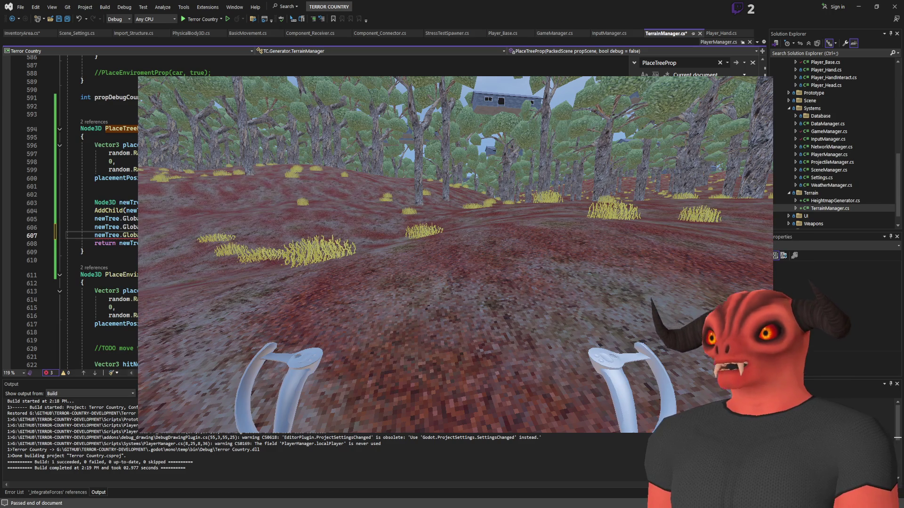
key(Escape)
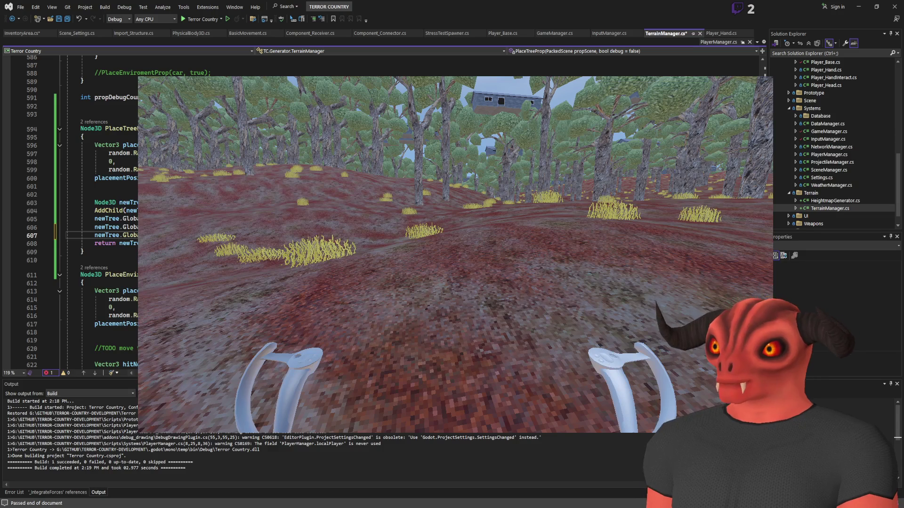
key(ctrl+s)
click(105, 243)
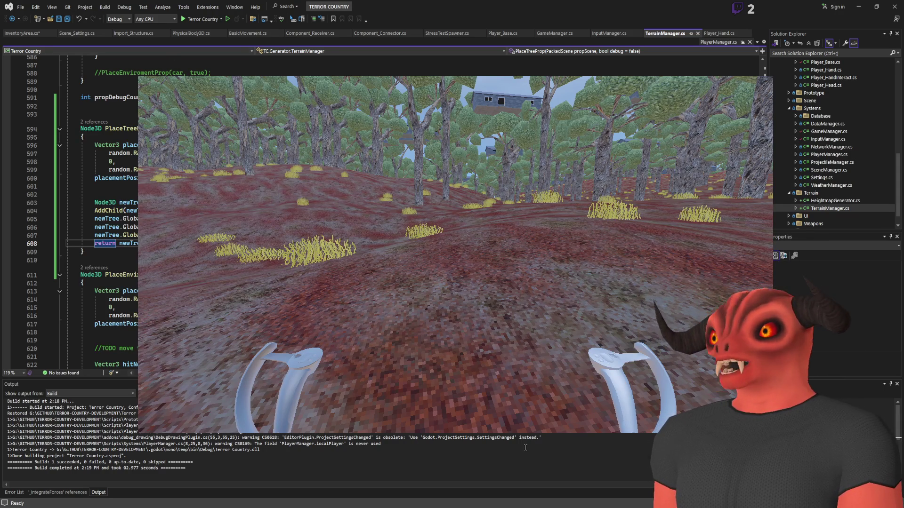
key(alt+Tab)
key(alt+Tab)
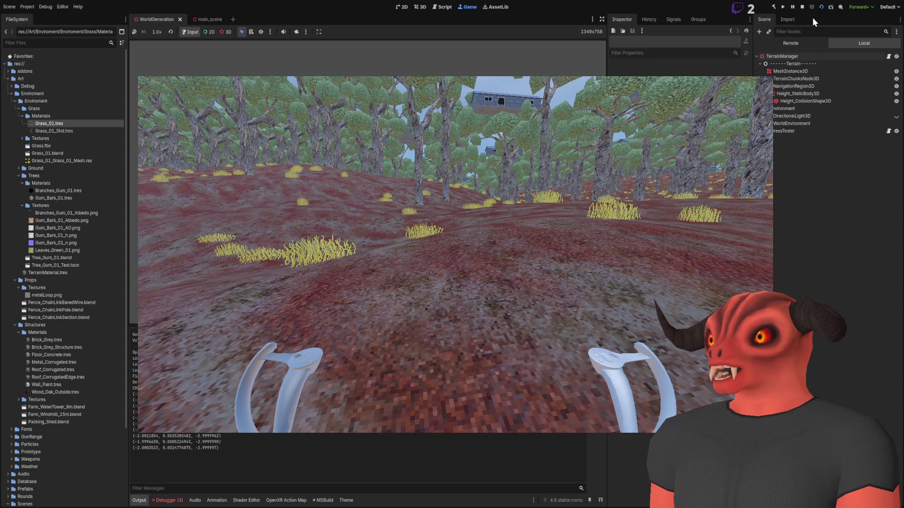
Stop the game, build with Ctrl+Shift+B, and run the current scene in Godot
click(802, 10)
key(alt+Tab)
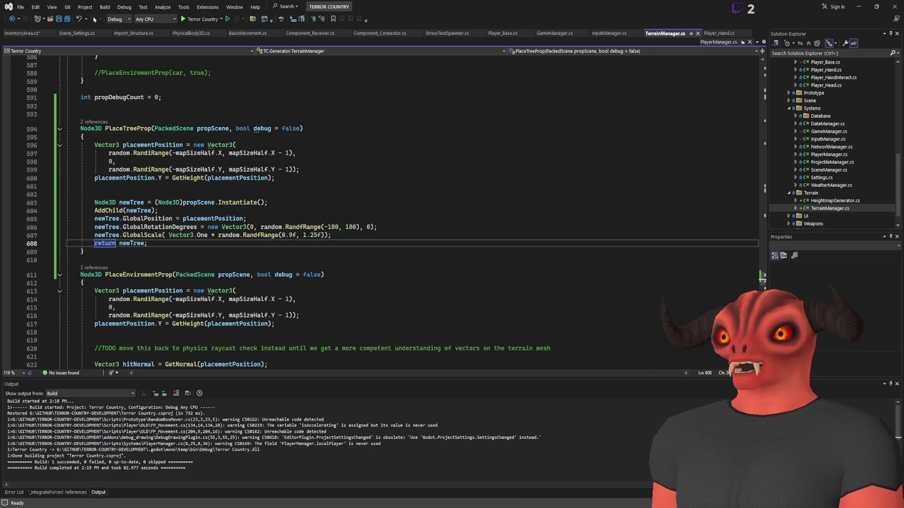
key(ctrl+shift+b)
click(417, 325)
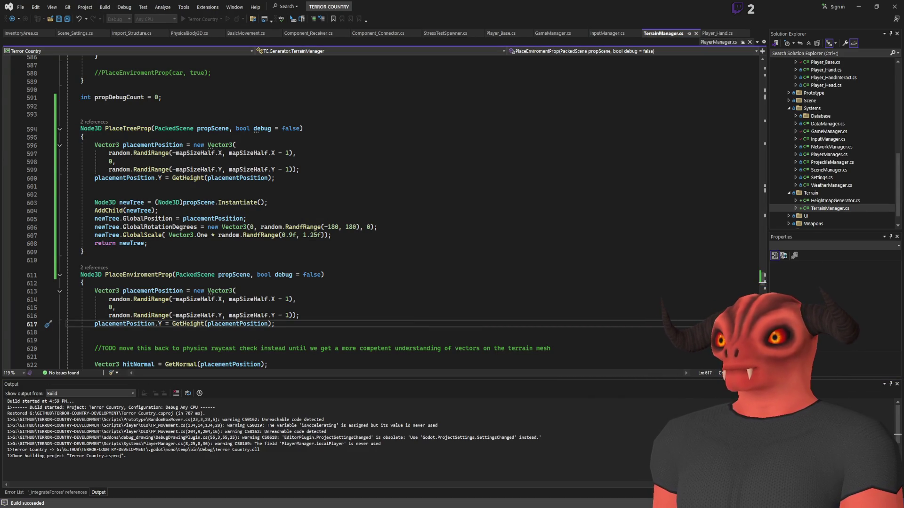
key(alt+Tab)
click(821, 7)
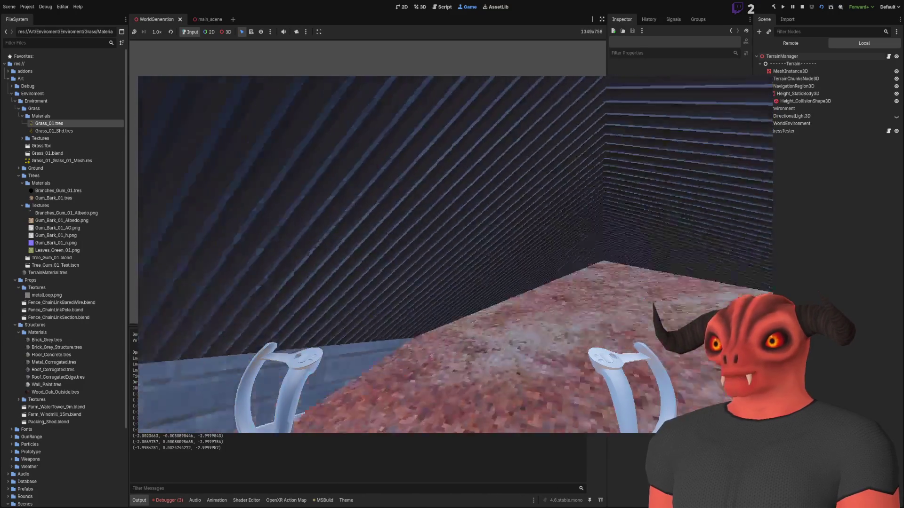
Walk from the shed through the gum trees toward the blue building, then switch to Photoshop
key(w)
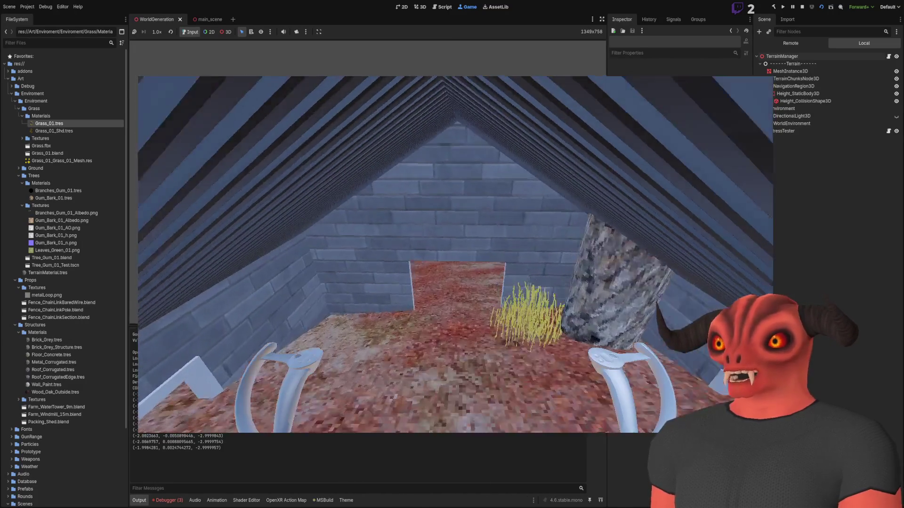
key(w)
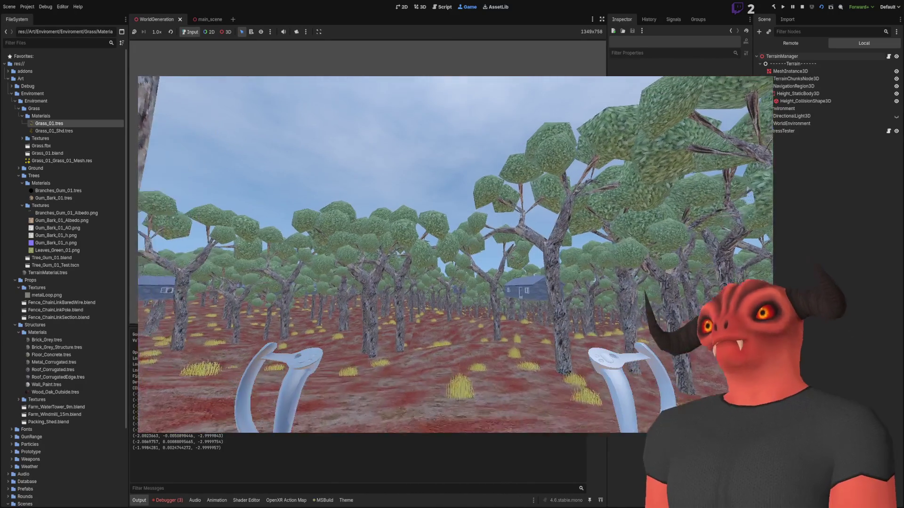
key(w)
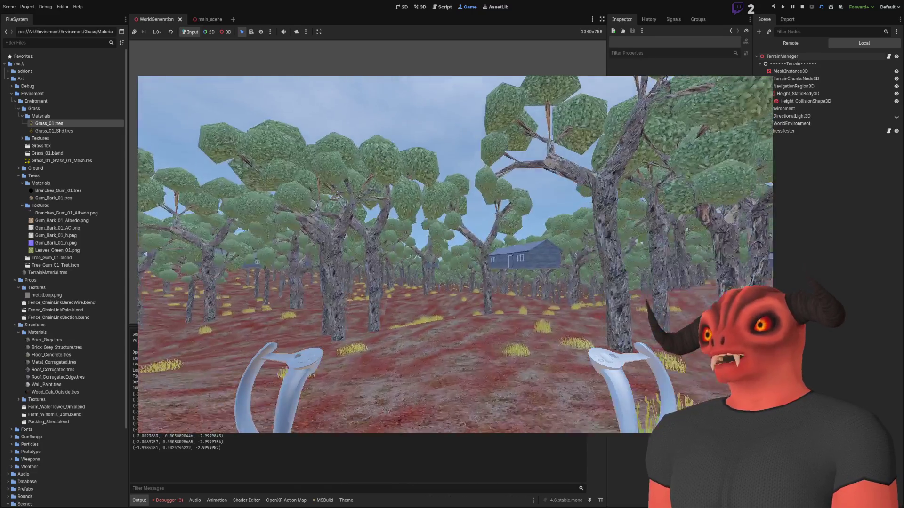
key(w)
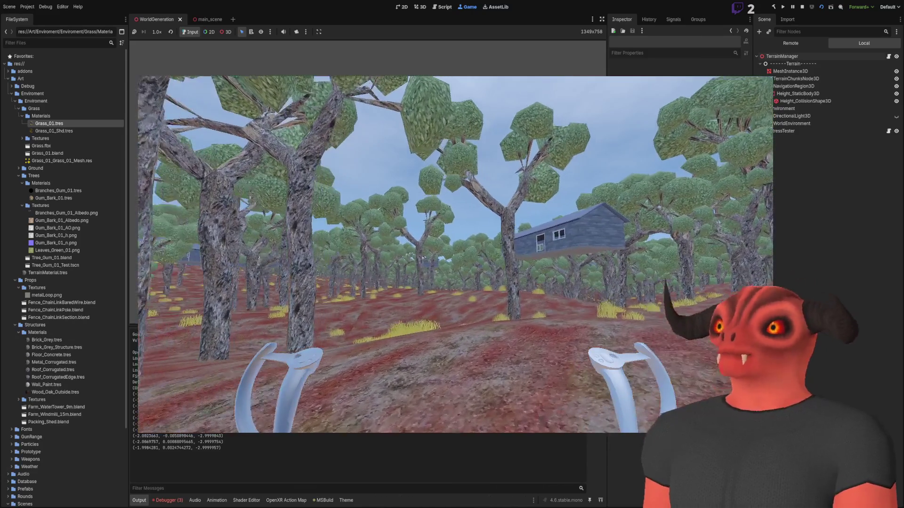
key(w)
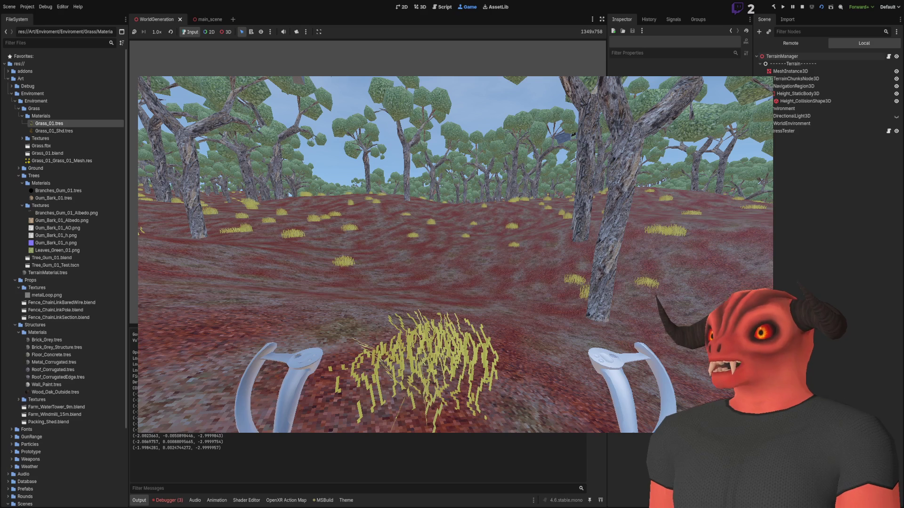
key(alt+Tab)
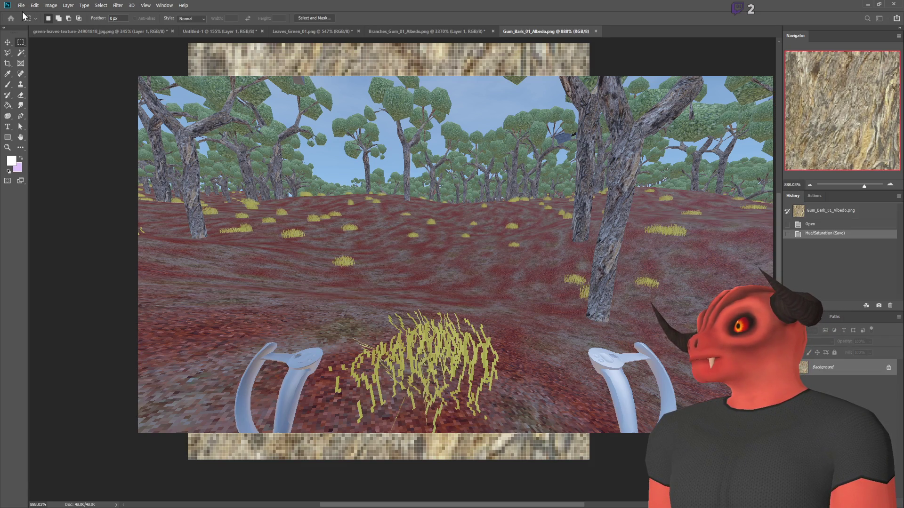
Create a new Photoshop document and paste the copied tree screenshot in as Layer 1
key(ctrl+n)
key(Return)
key(ctrl+v)
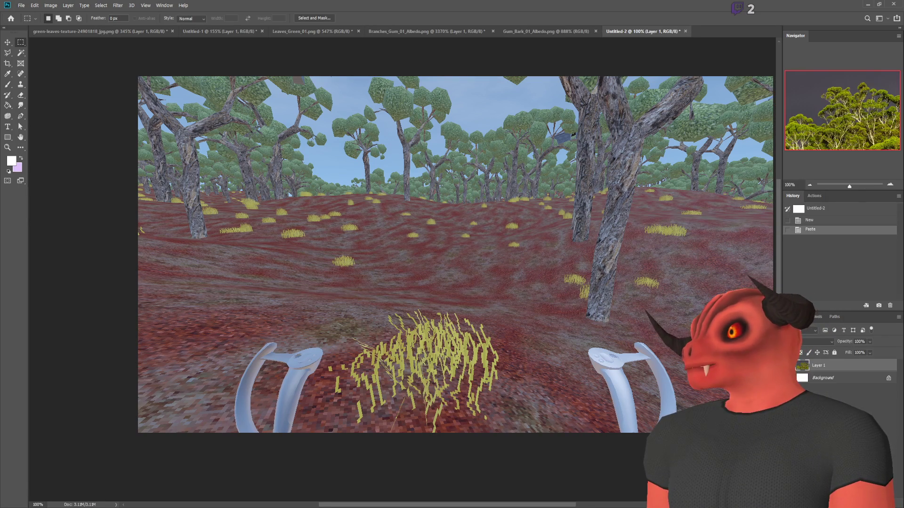
scroll(330, 466, up, 3)
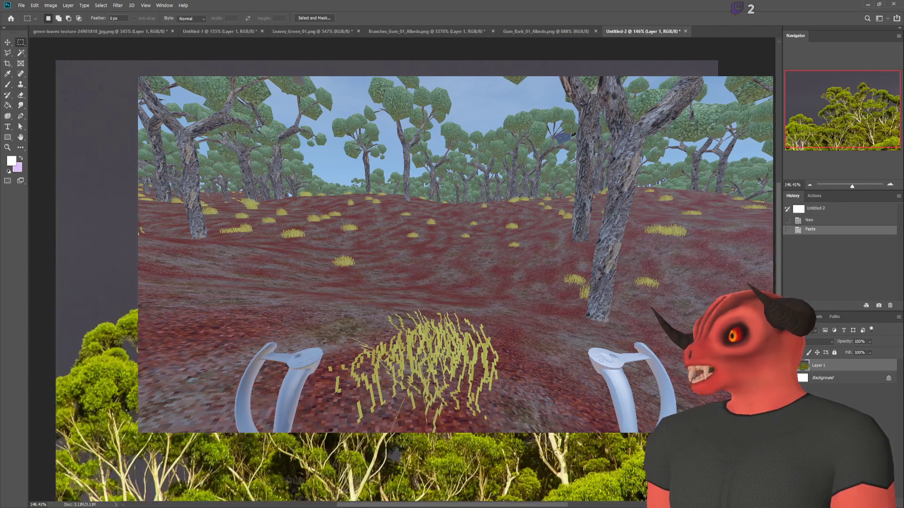
scroll(330, 466, up, 5)
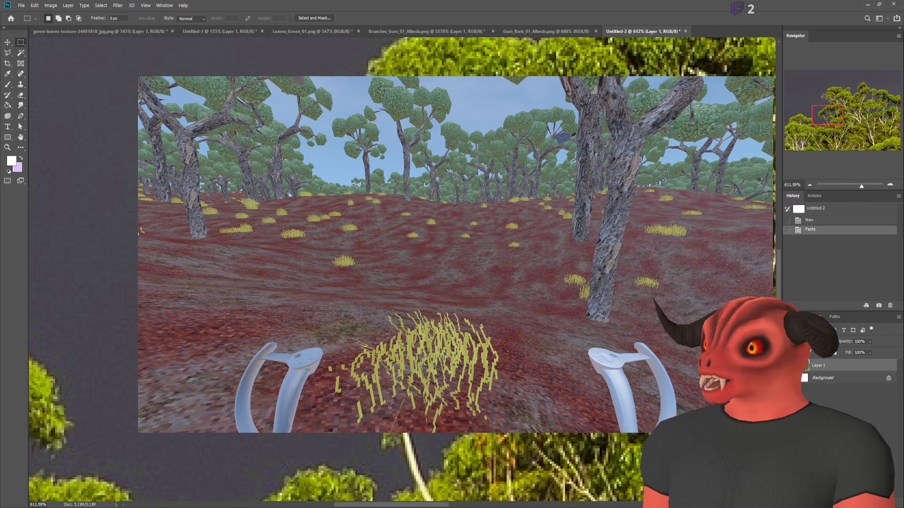
Paint white test brush strokes over the lower trees, then undo back to the pasted photo
click(8, 85)
click(247, 219)
key(ctrl+z)
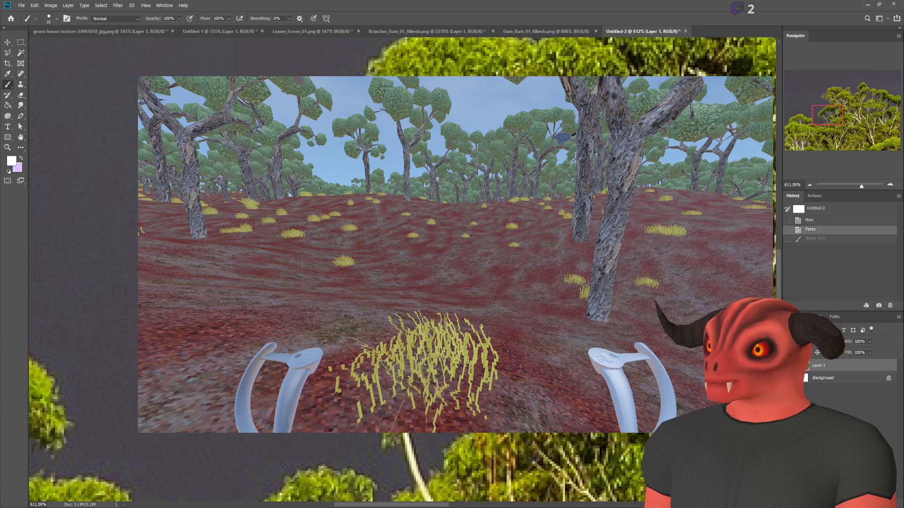
drag(393, 434, 419, 490)
key(ctrl+z)
drag(393, 434, 422, 492)
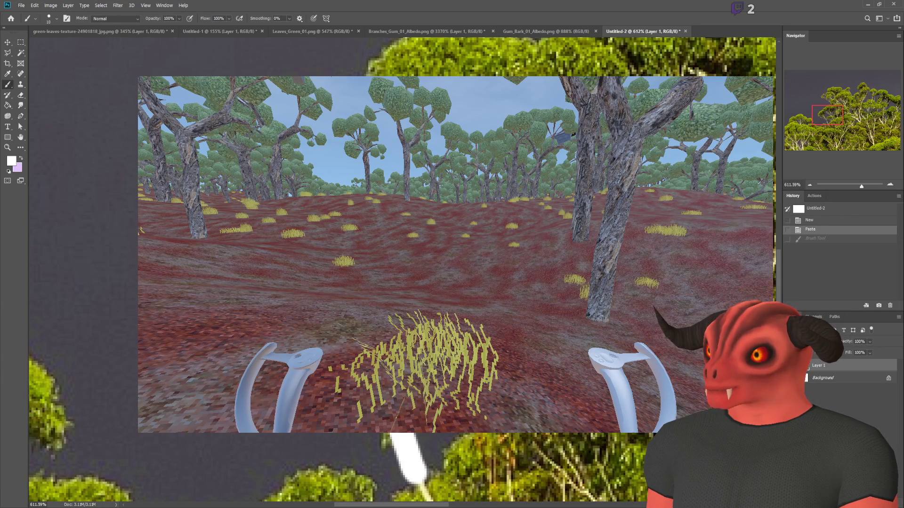
drag(351, 434, 391, 494)
key(ctrl+0)
key(ctrl+z)
scroll(402, 278, up, 2)
key(ctrl+z)
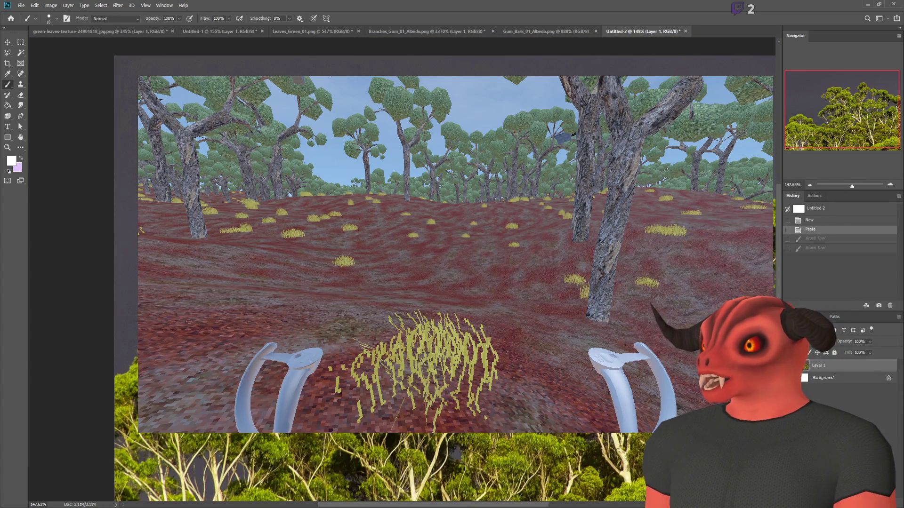
Redo and re-undo the strokes, undo one more test stroke along the top, then return to Godot
key(ctrl+shift+z)
key(ctrl+shift+z)
key(ctrl+shift+z)
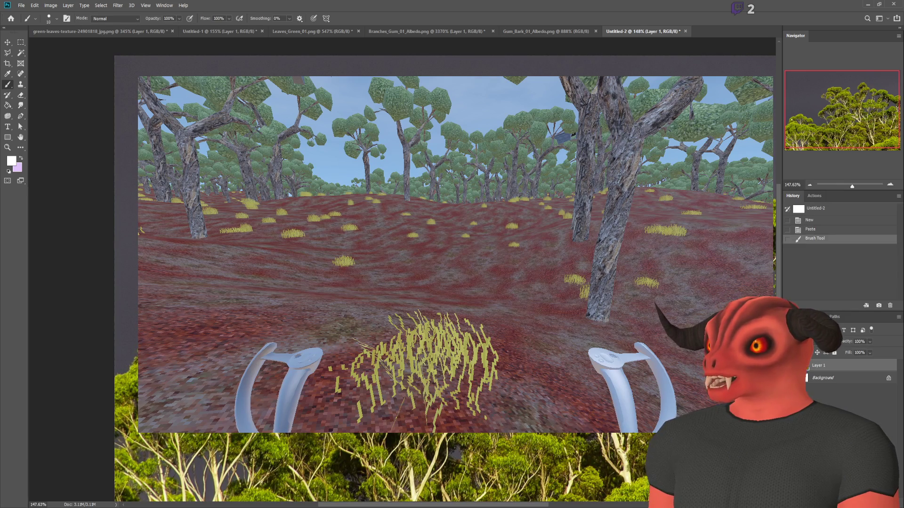
scroll(135, 373, up, 2)
scroll(134, 374, up, 2)
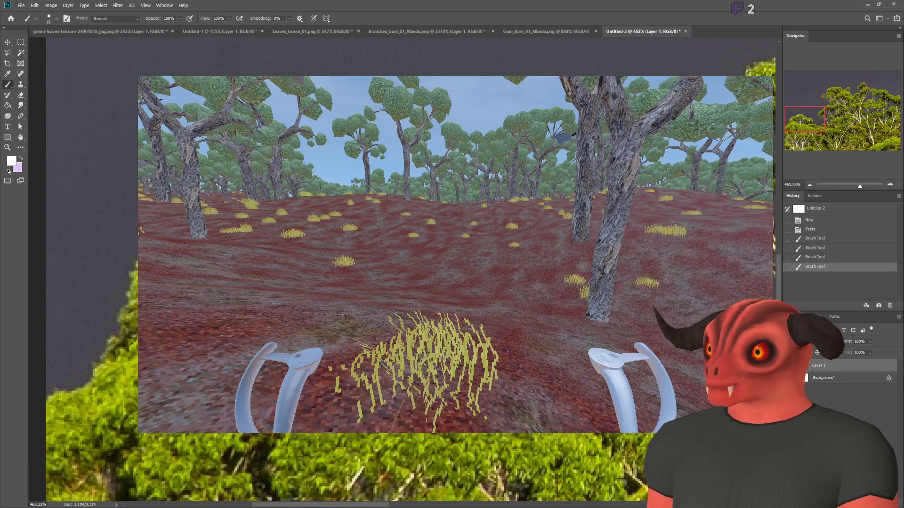
key(ctrl+z)
key(ctrl+z)
key(ctrl+z)
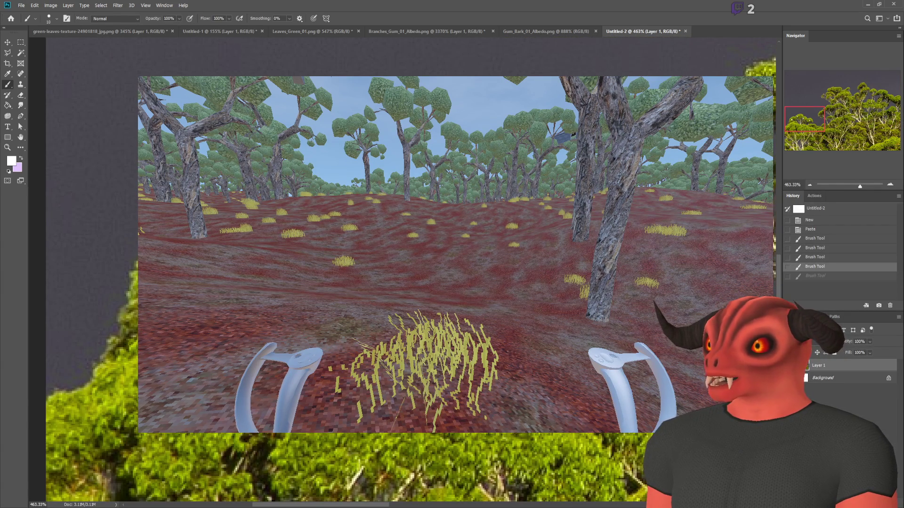
scroll(134, 373, down, 3)
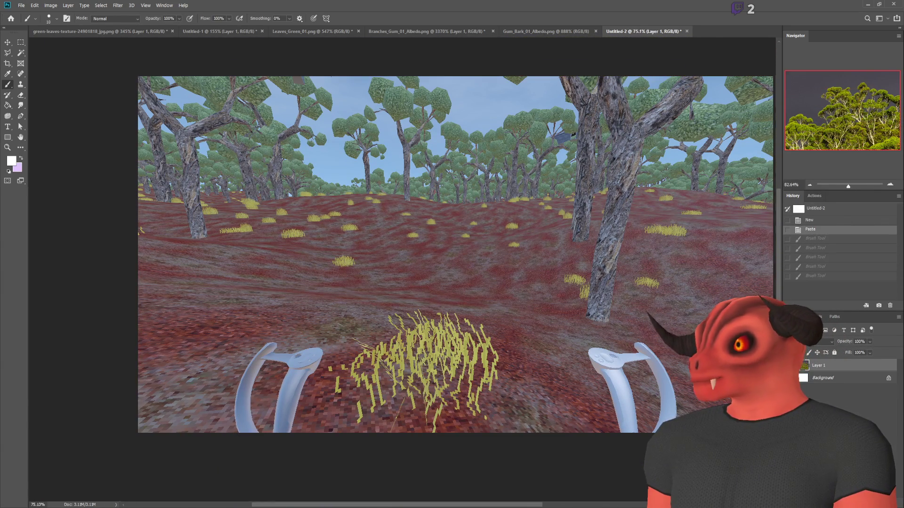
mouse_move(419, 75)
mouse_down()
mouse_move(572, 54)
mouse_move(633, 68)
mouse_up()
key(ctrl+z)
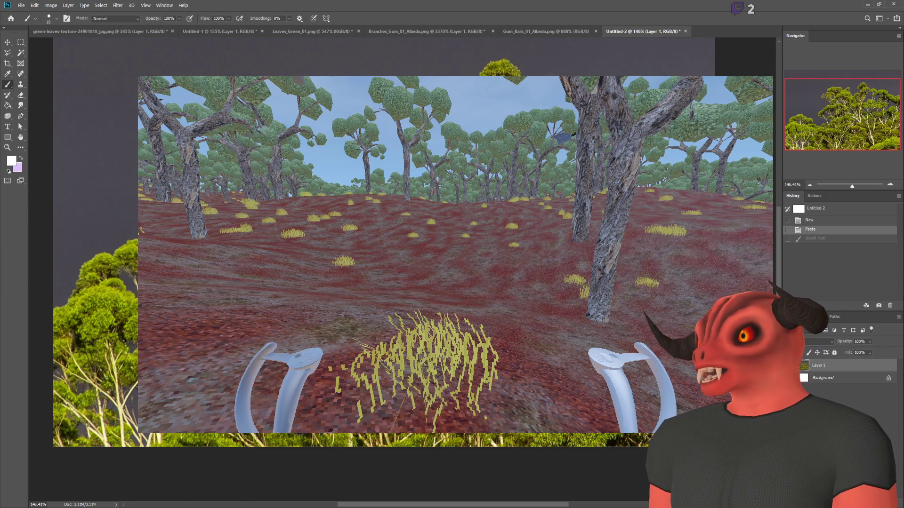
key(alt+Tab)
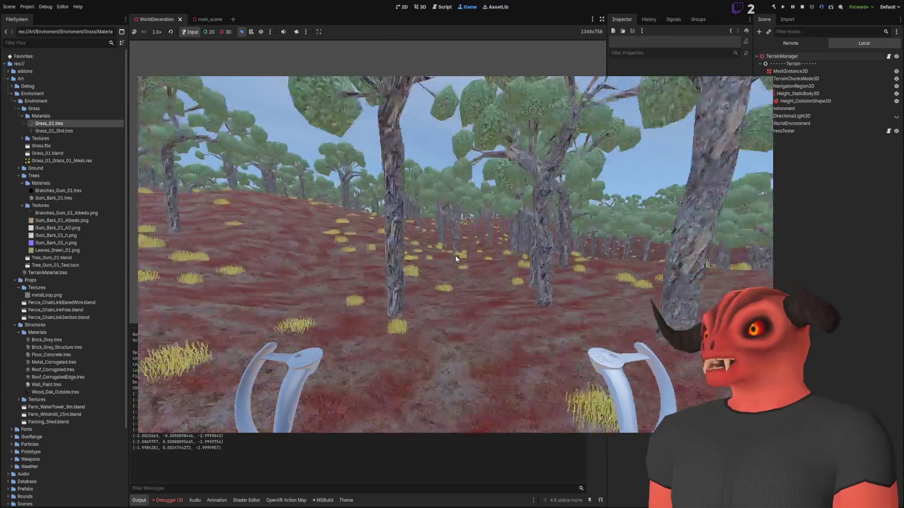
Stop the game, switch to main_scene, and delete the Player node from the level
key(Escape)
click(201, 19)
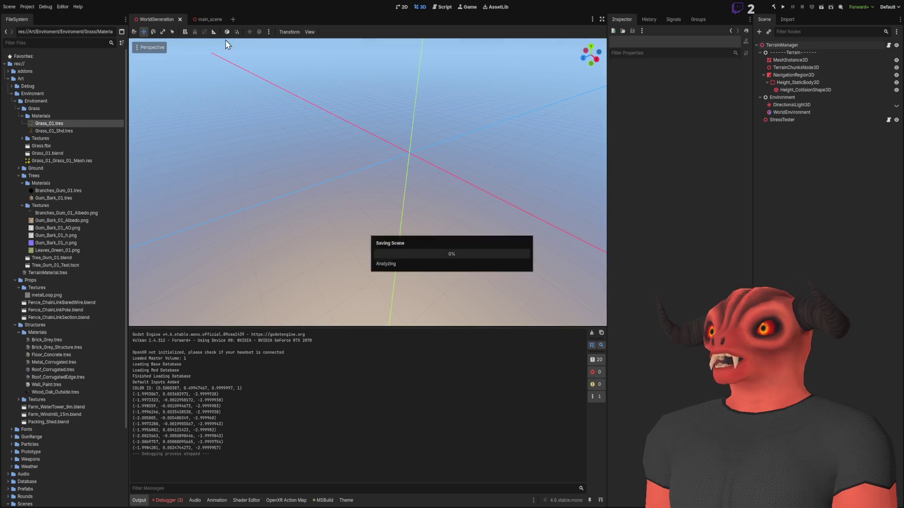
key(w)
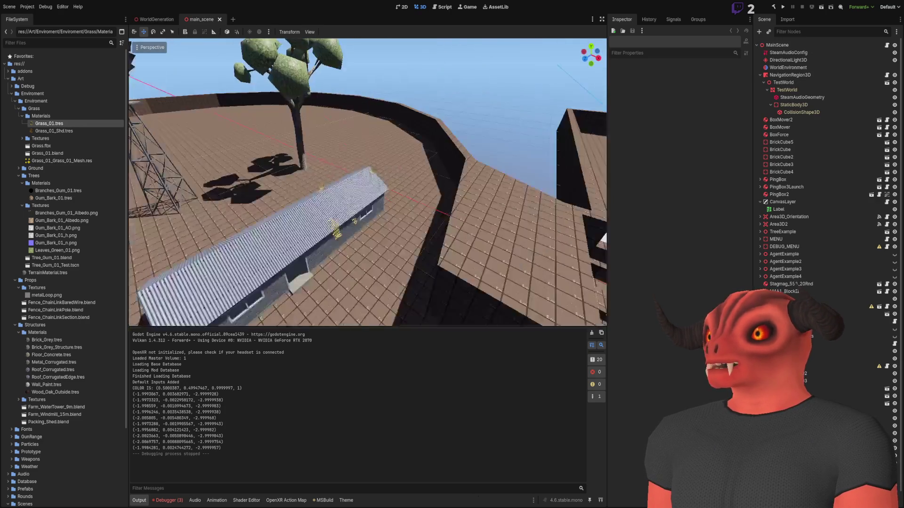
key(s)
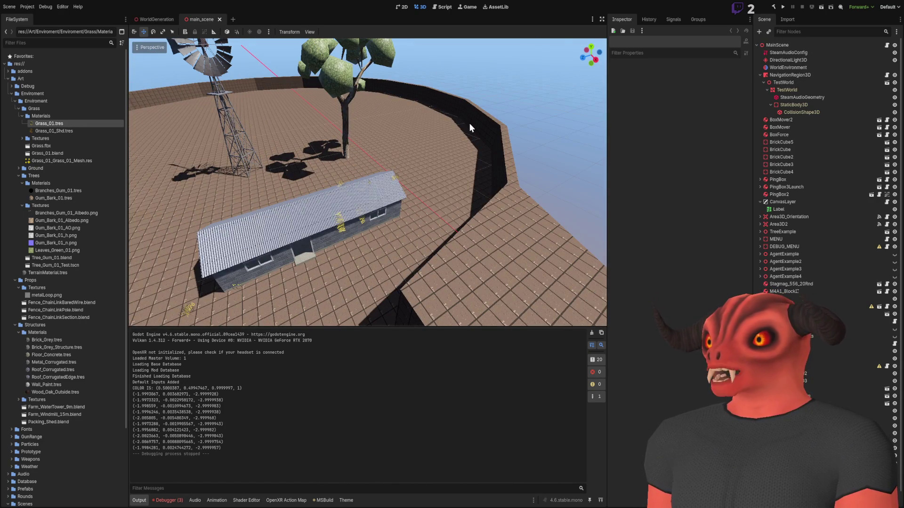
click(760, 75)
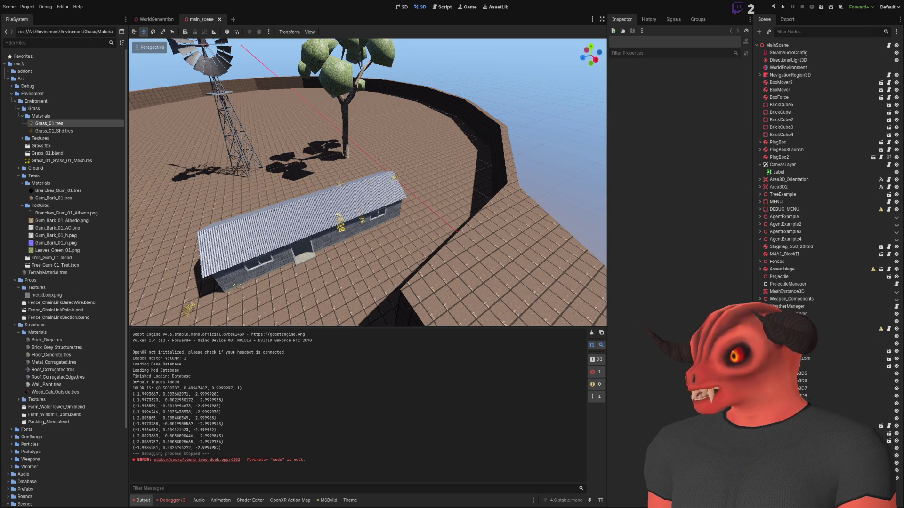
key(Delete)
Find BasicMovement.cs with a 'tasic' FileSystem filter, then clear the filter
scroll(66, 257, down, 5)
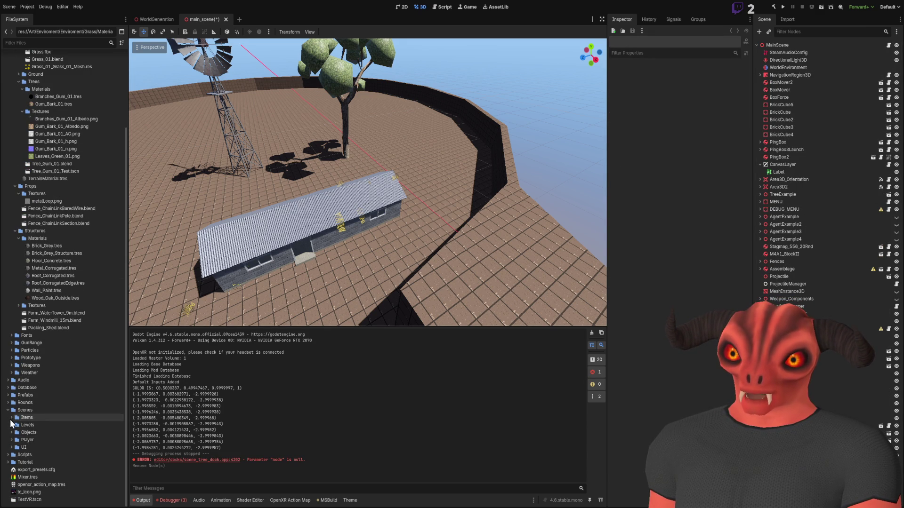
click(9, 455)
scroll(10, 459, down, 8)
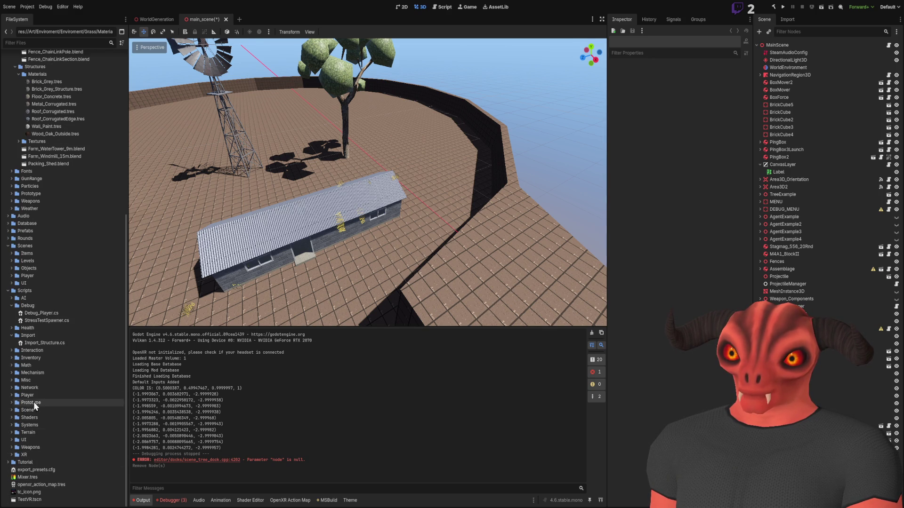
click(67, 42)
text(tasic)
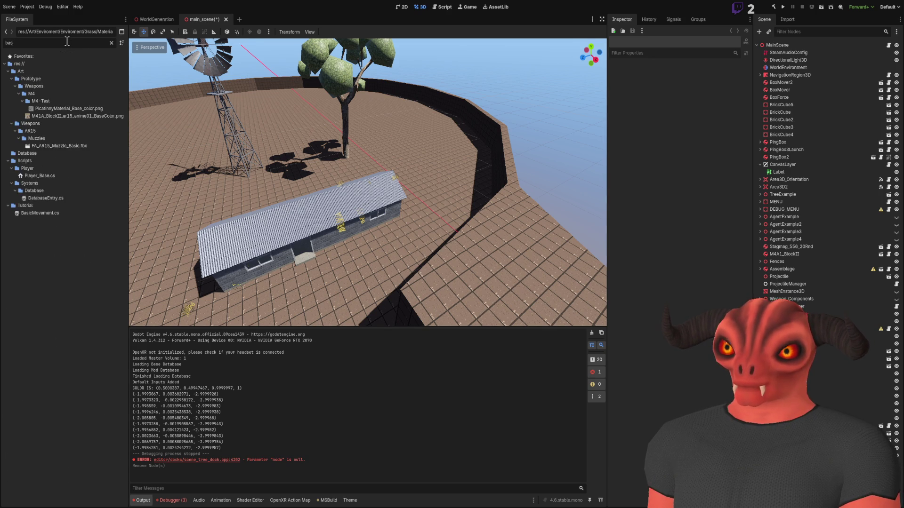
click(40, 116)
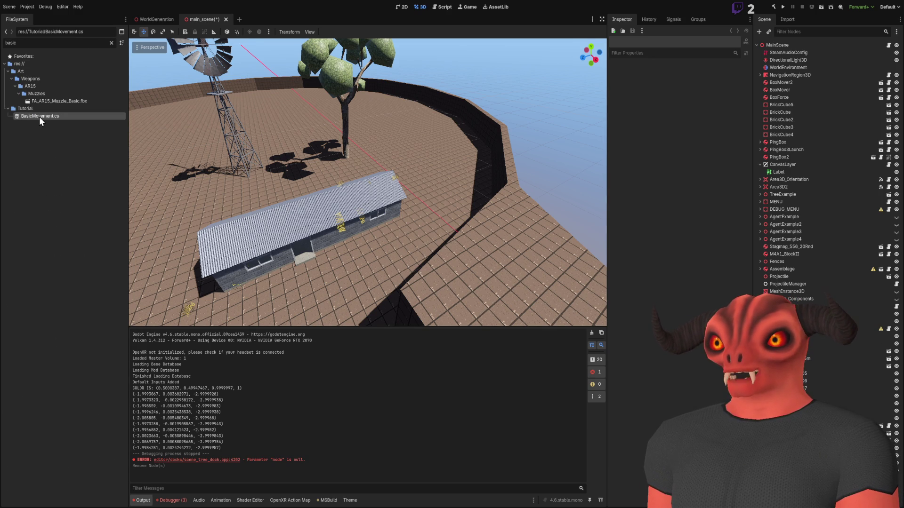
double_click(11, 42)
key(BackSpace)
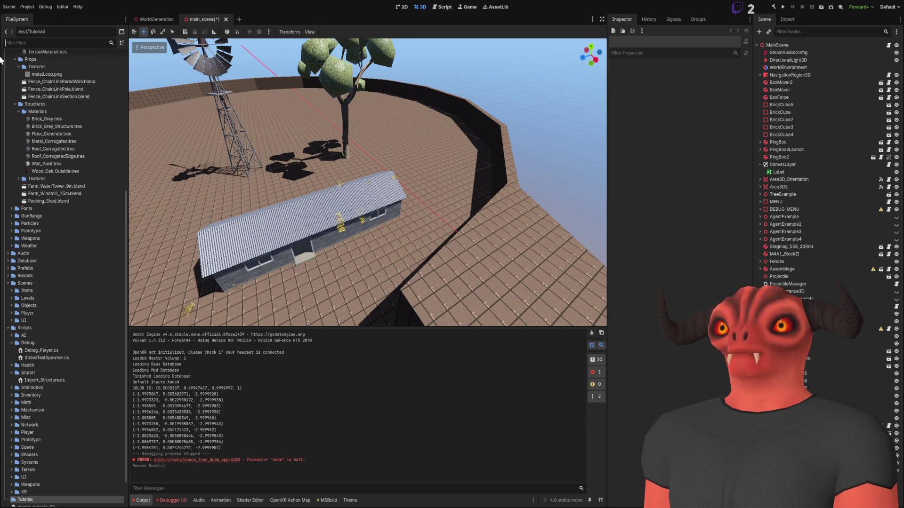
scroll(38, 382, down, 2)
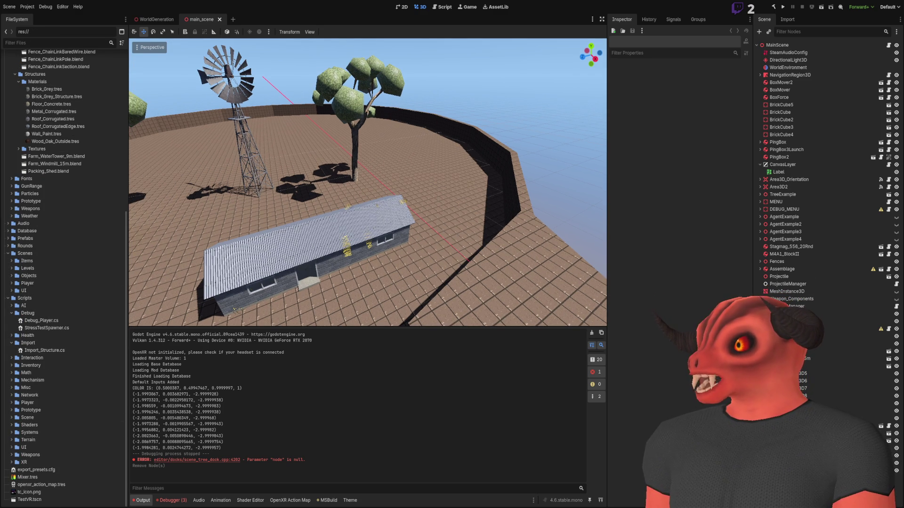
click(311, 249)
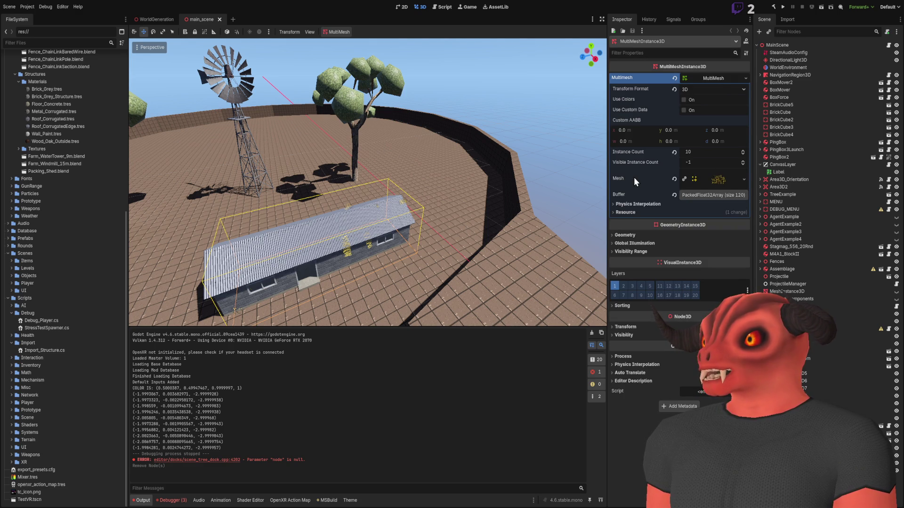
Clear the Mesh on the shed's MultiMeshInstance3D and review its MultiMesh properties
click(675, 179)
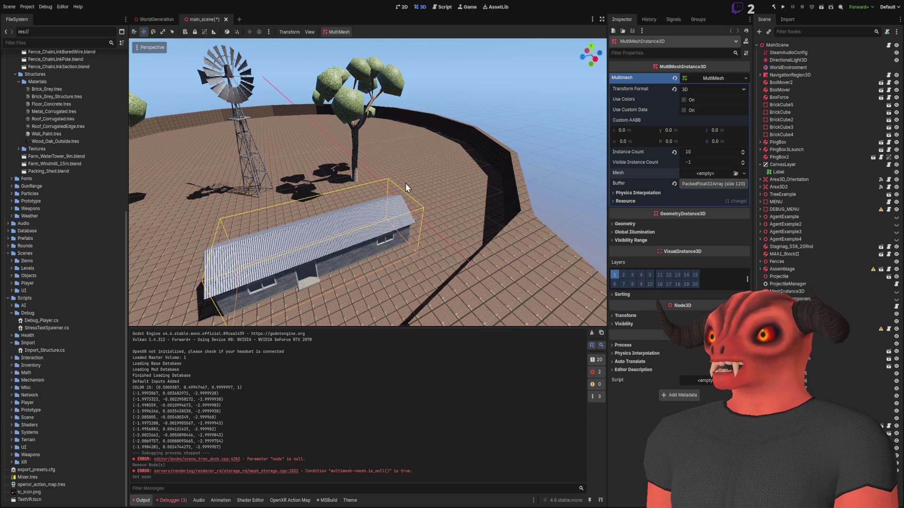
scroll(578, 150, up, 10)
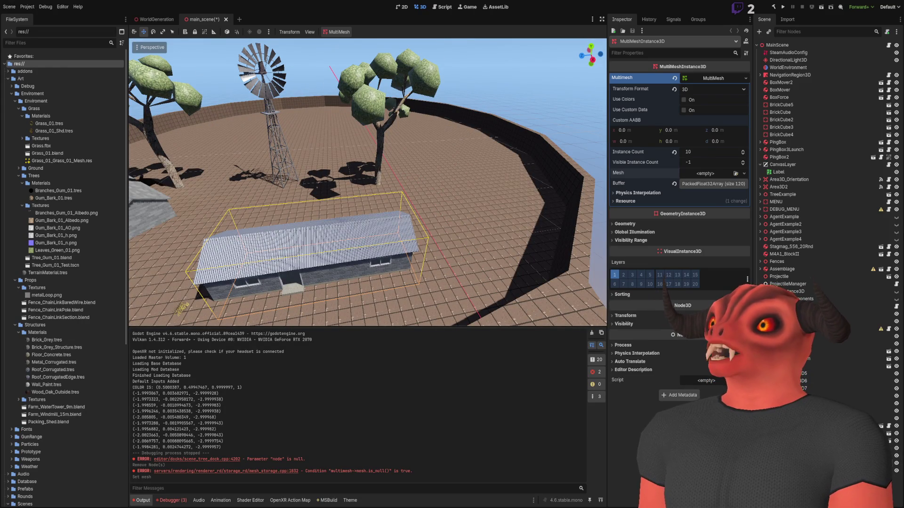
key(Escape)
click(306, 245)
click(713, 77)
click(714, 77)
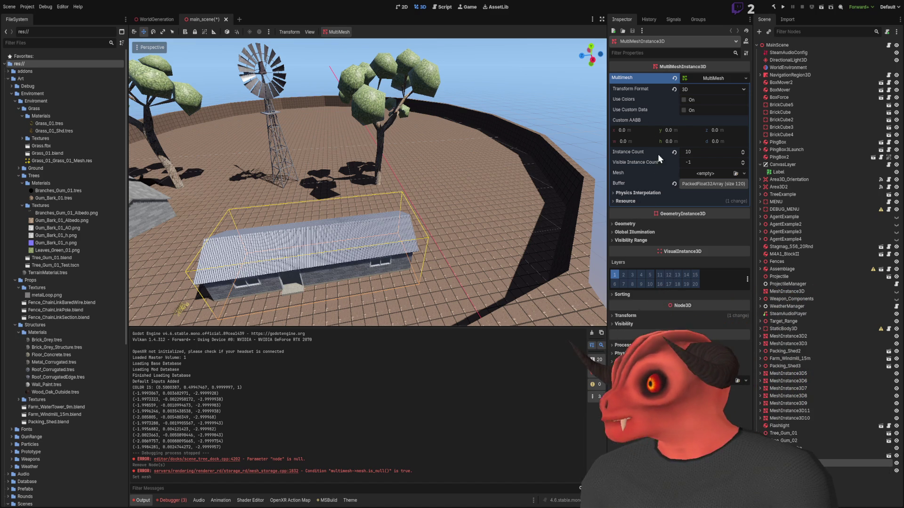
click(640, 224)
click(640, 225)
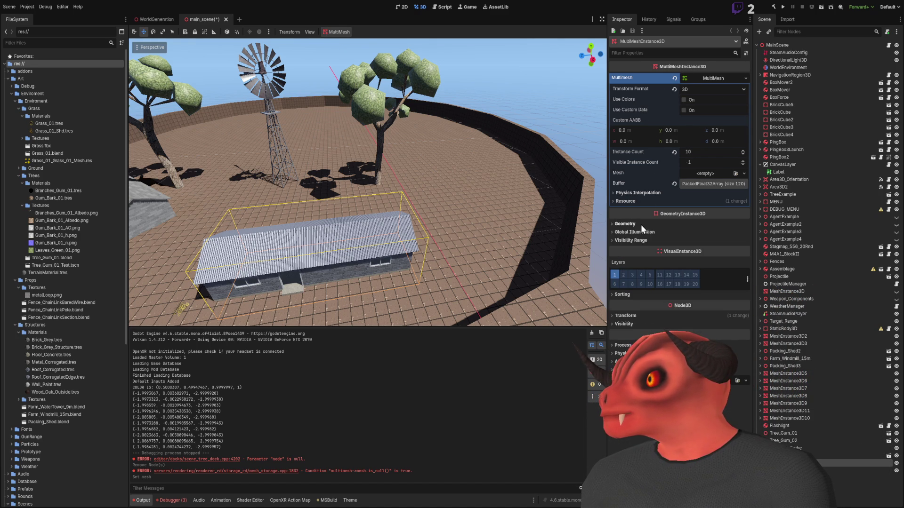
click(710, 81)
click(710, 81)
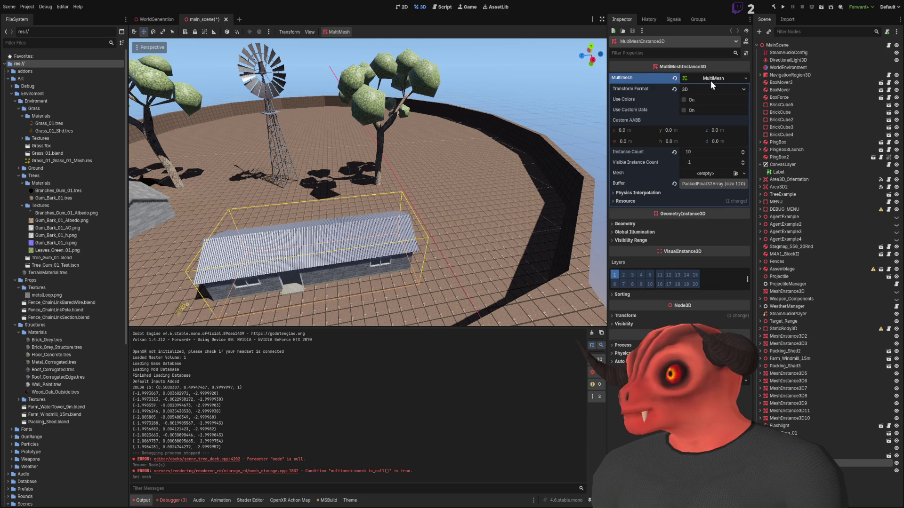
Reset the MultiMesh transform format, apply a new instance buffer, then undo the buffer change
click(673, 89)
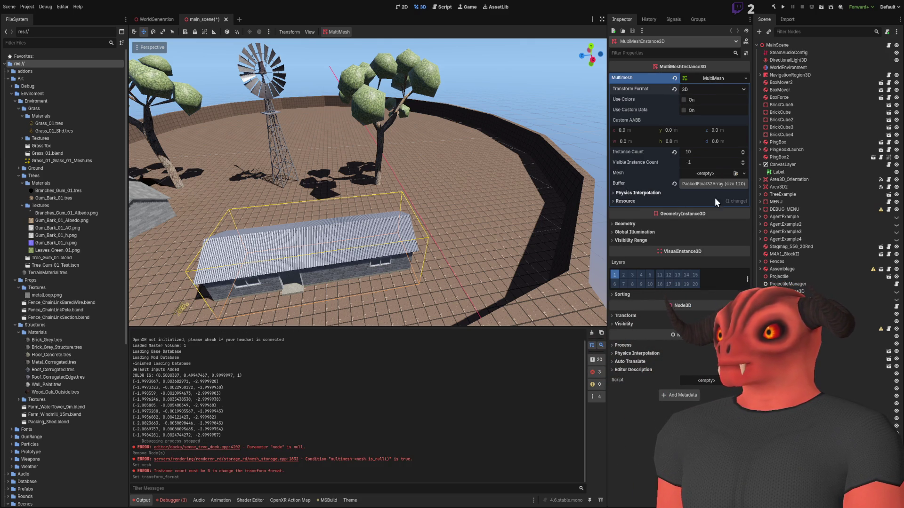
click(712, 184)
click(712, 184)
click(674, 184)
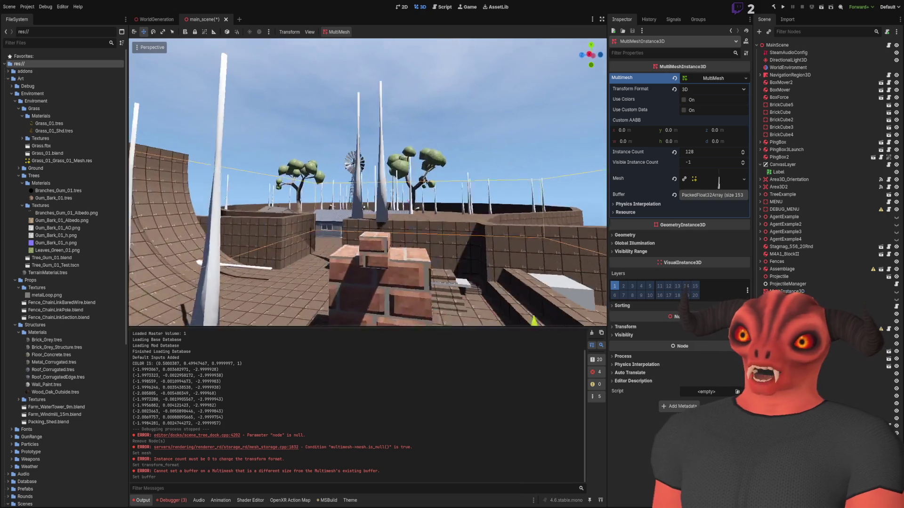
key(ctrl+z)
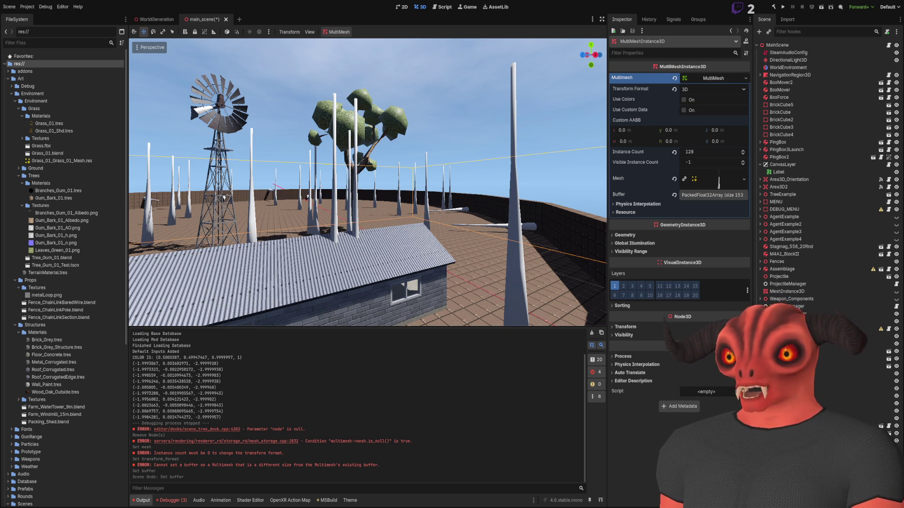
Switch to the WorldGeneration scene to view its TerrainManager settings
click(147, 19)
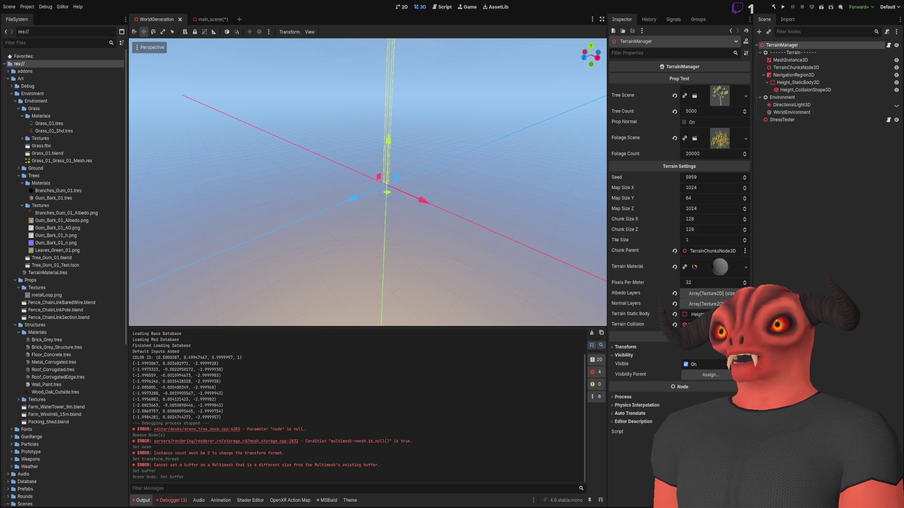
Orbit the WorldGeneration viewport around the scene origin
drag(367, 179, 314, 170)
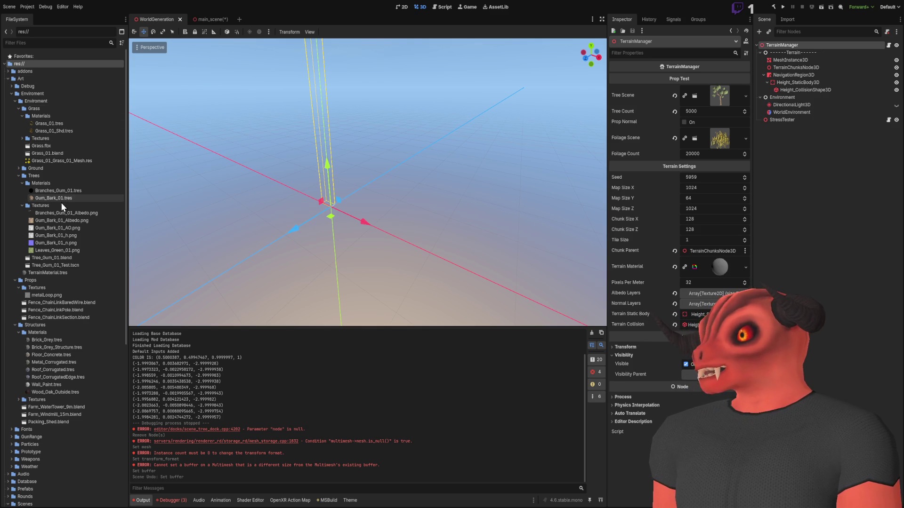
Locate Tree_Gum_01.blend in the FileSystem dock and bring up its model in Blender
click(61, 258)
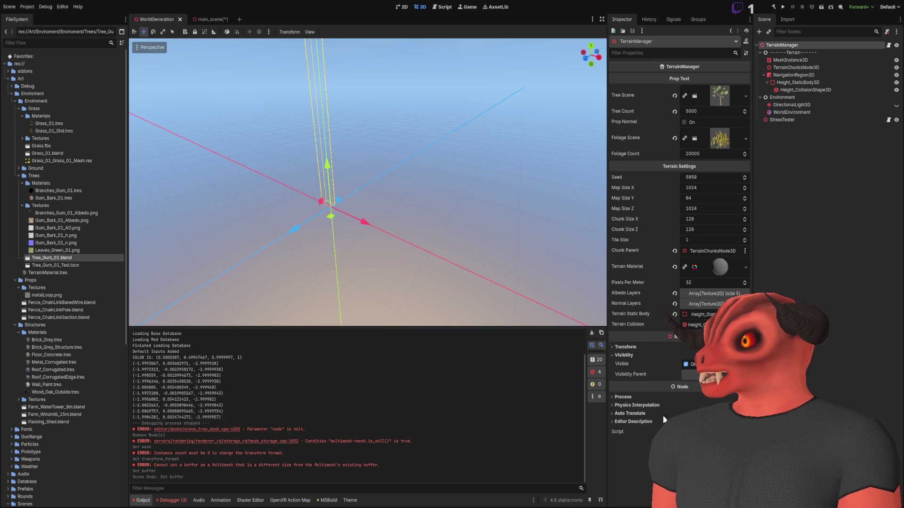
key(alt+Tab)
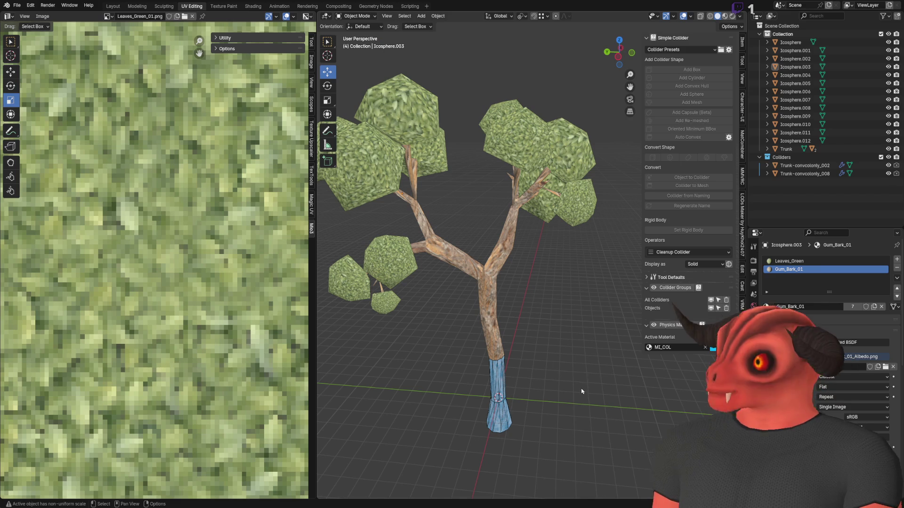
Join all the leaf icospheres into a single Icosphere.012 object
click(808, 132)
shift+click(795, 42)
key(ctrl+j)
mouse_move(462, 169)
mouse_down()
mouse_move(555, 221)
mouse_move(518, 223)
mouse_up()
ctrl+click(795, 50)
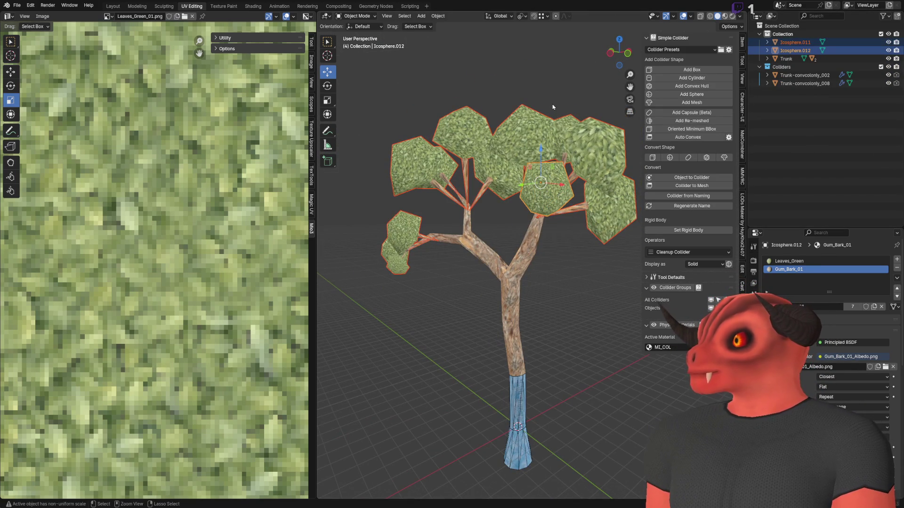
key(ctrl+j)
mouse_move(482, 147)
mouse_down()
mouse_move(524, 204)
mouse_move(542, 173)
mouse_move(471, 177)
mouse_up()
key(ctrl+z)
key(ctrl+z)
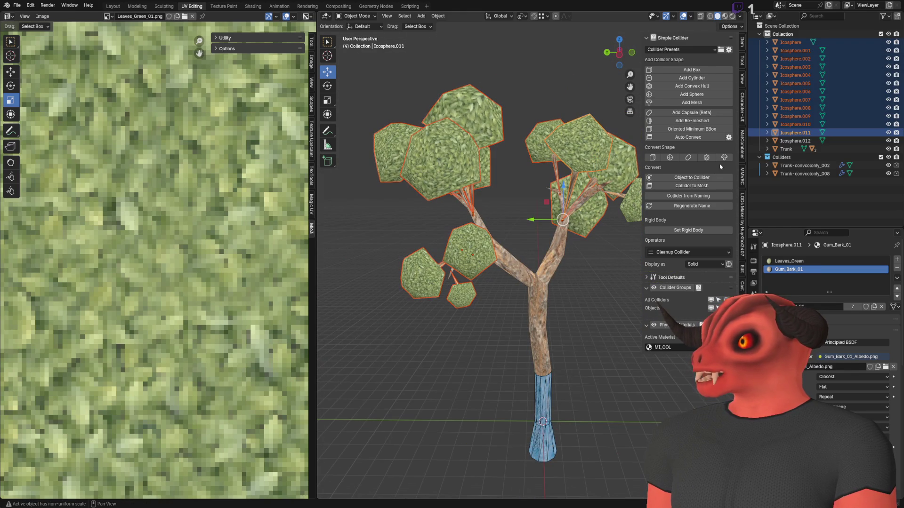
key(ctrl+z)
shift+click(791, 42)
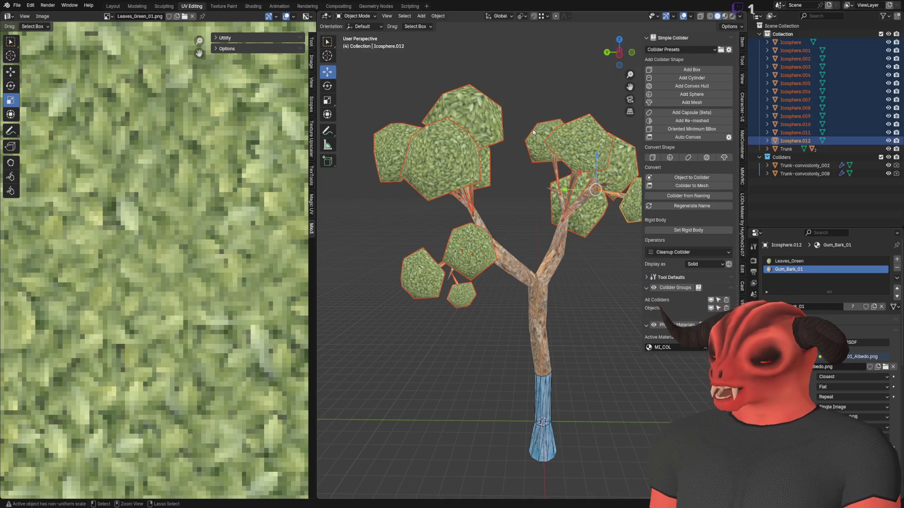
key(ctrl+j)
In Edit Mode, select the top-left leaf cluster and try moving it without keeping changes
key(Tab)
key(alt+a)
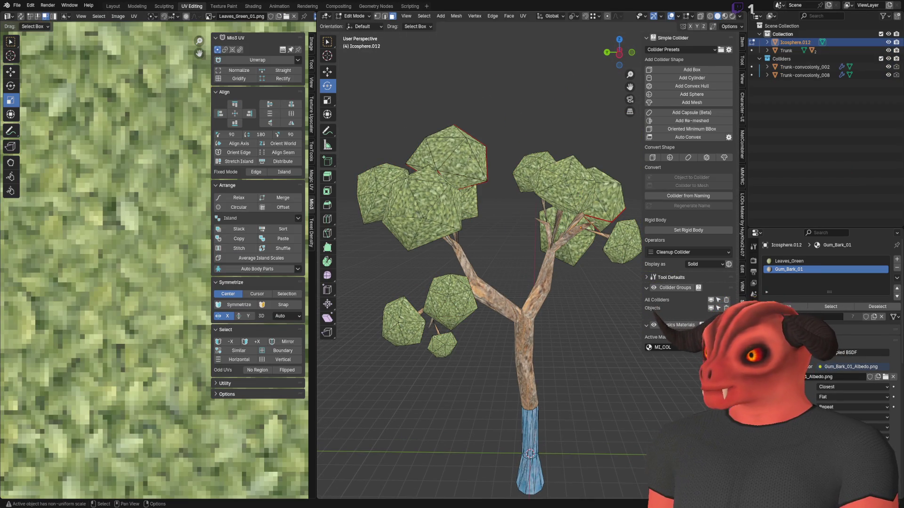
key(l)
key(k)
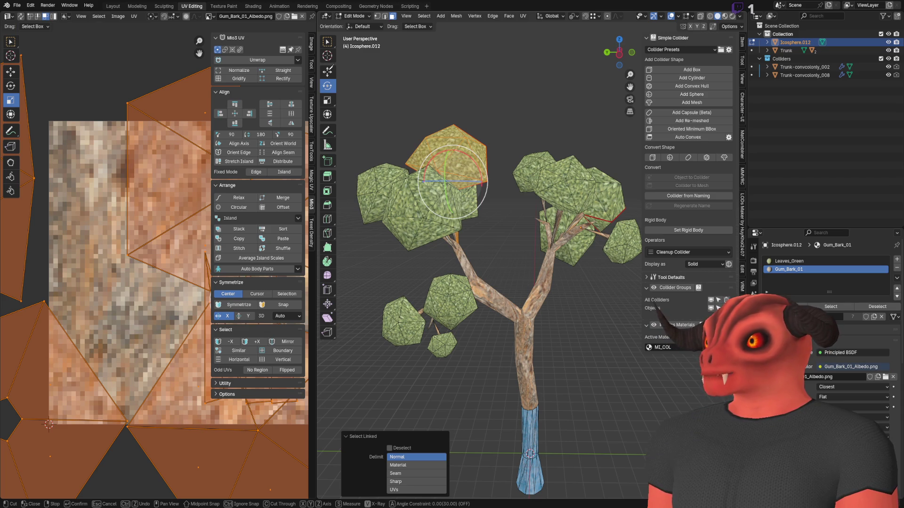
key(Escape)
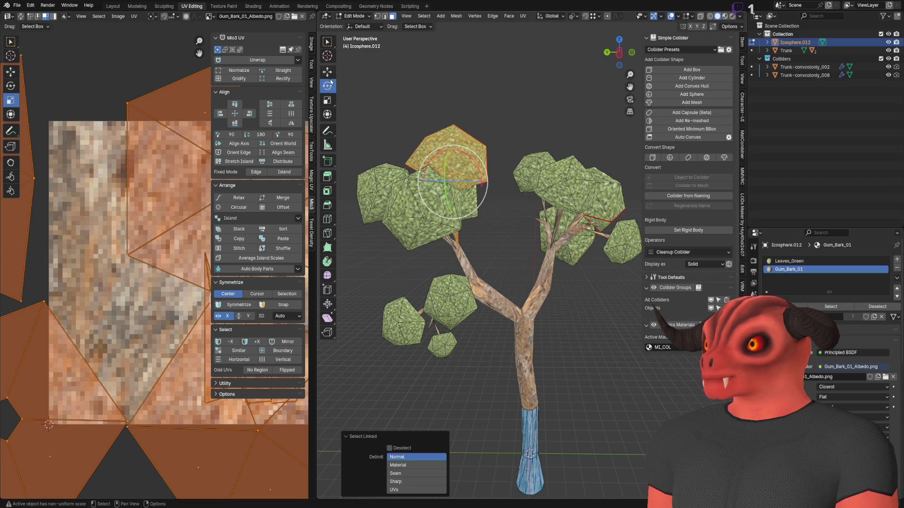
click(327, 72)
drag(453, 182, 557, 117)
key(Escape)
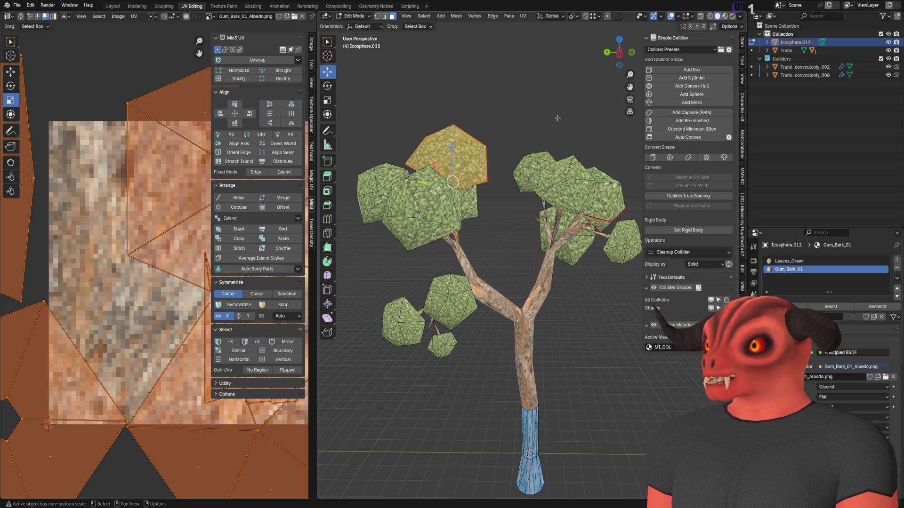
Select the whole mesh and merge vertices by distance, removing 18 duplicates
key(a)
key(m)
click(507, 147)
scroll(507, 147, up, 5)
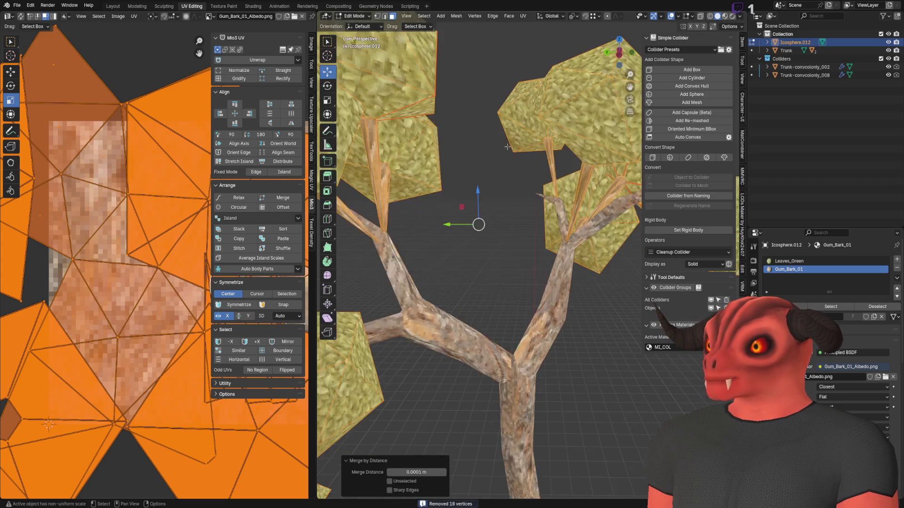
scroll(511, 160, down, 5)
Test-grab a leaf cluster with L and G, cancel, leave Edit Mode, and check Godot
click(460, 168)
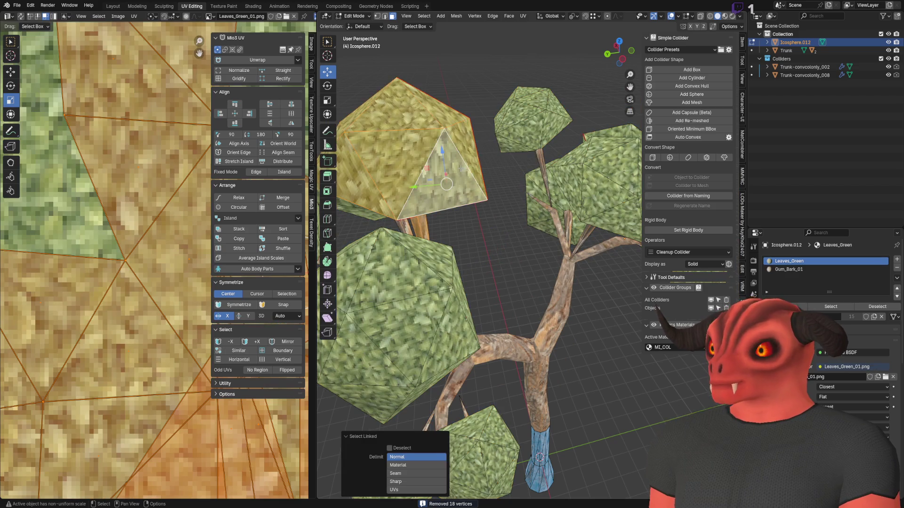
scroll(460, 168, down, 4)
key(l)
key(g)
key(Escape)
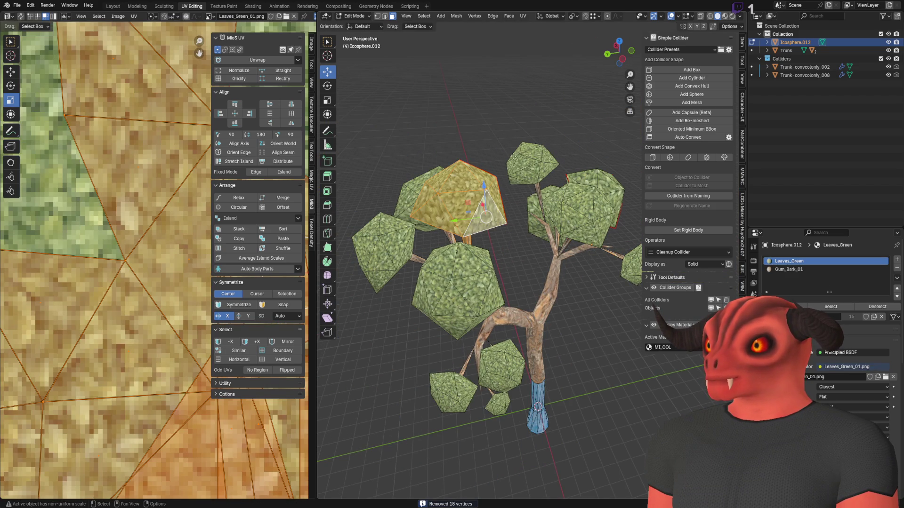
key(alt+a)
drag(609, 166, 526, 122)
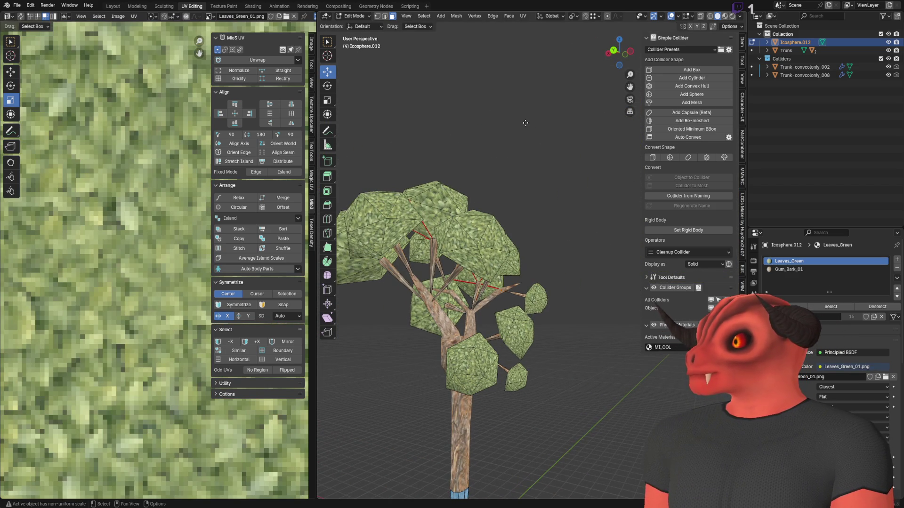
scroll(526, 122, up, 3)
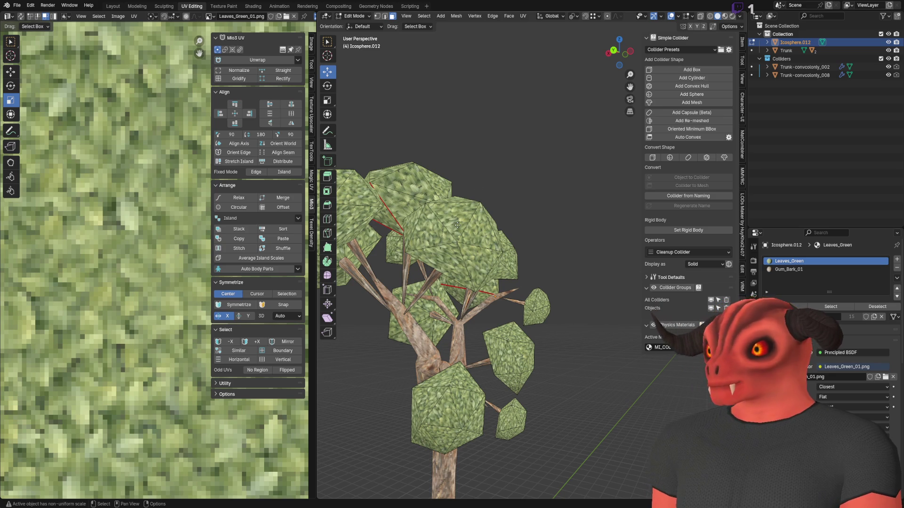
key(l)
key(Tab)
key(Tab)
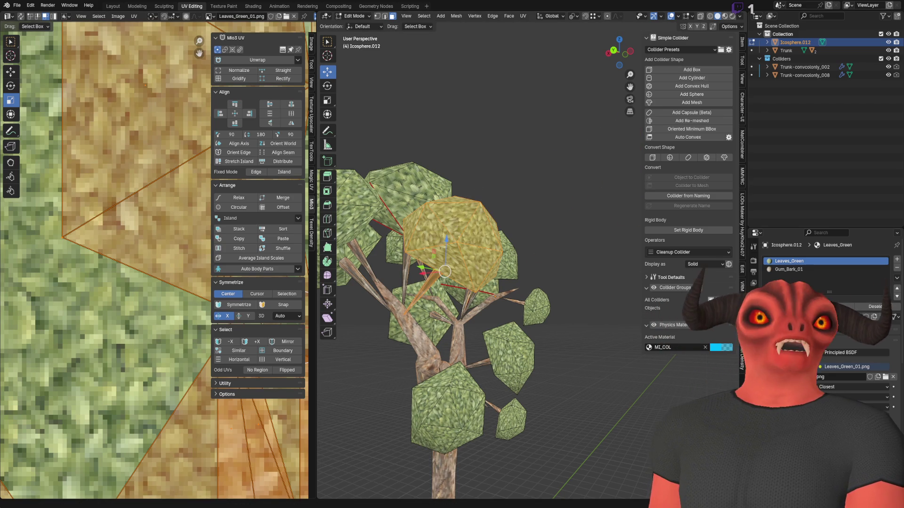
key(alt+Tab)
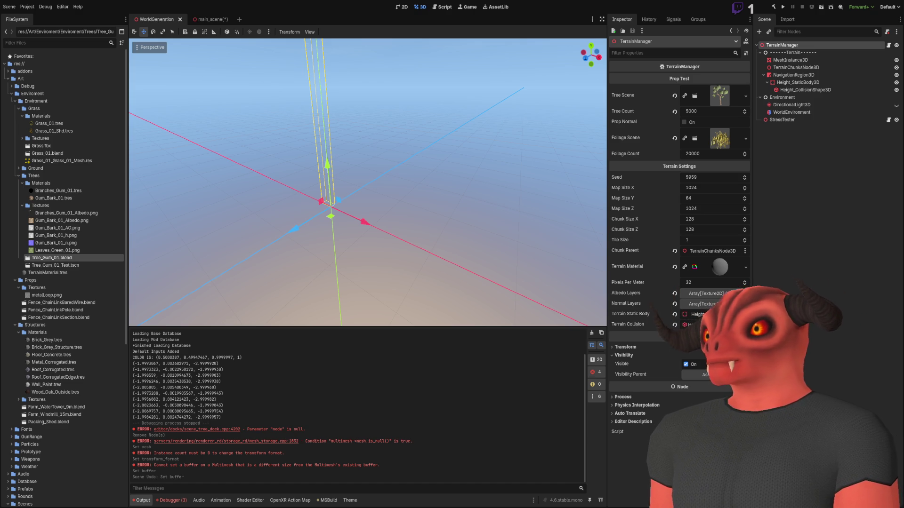
key(alt+Tab)
scroll(543, 238, up, 3)
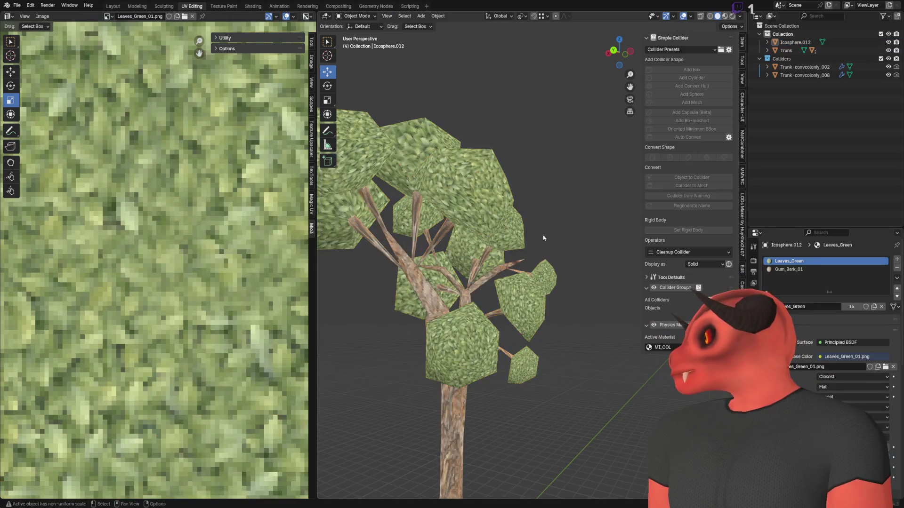
key(alt+Tab)
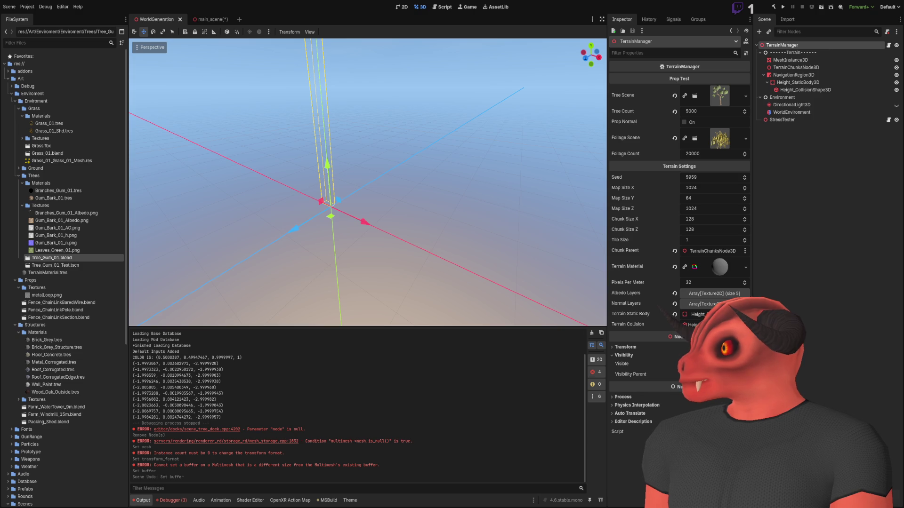
right_click(379, 205)
click(380, 198)
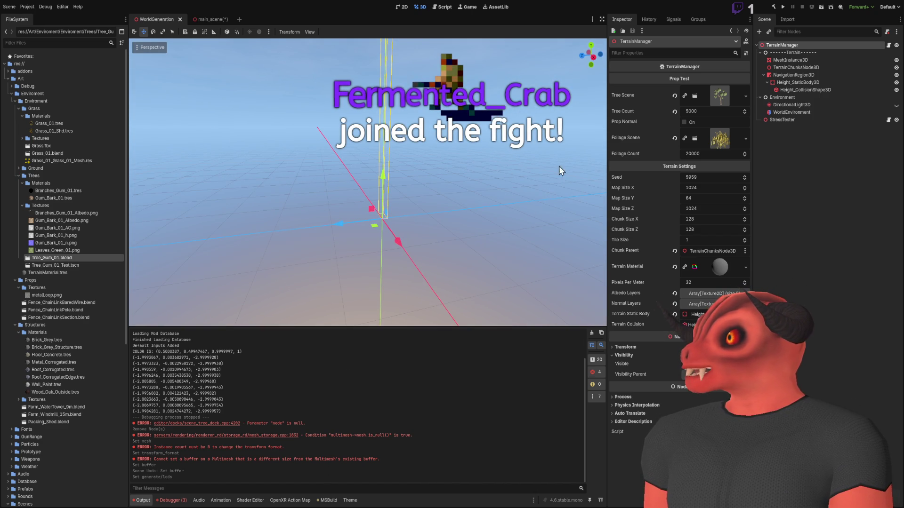
right_click(430, 208)
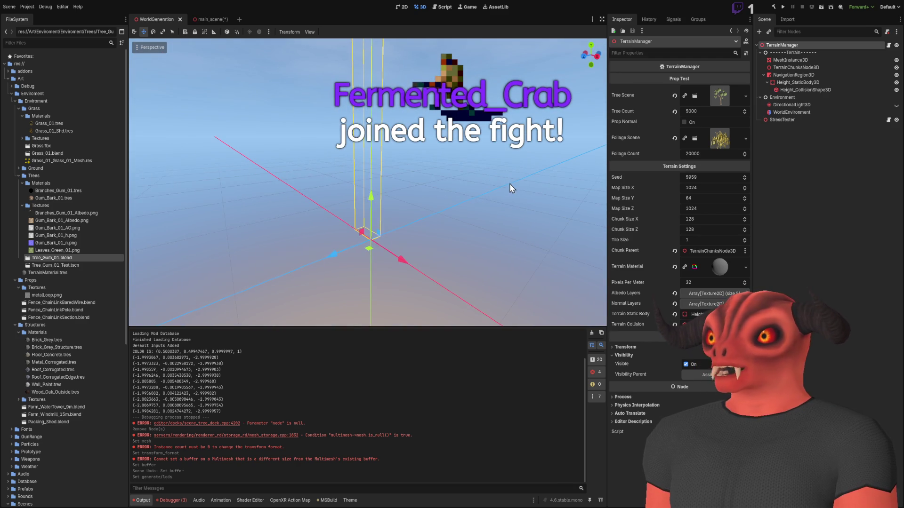
Drag Tree_Gum_01.blend into the WorldGeneration viewport and frame the new tree
click(509, 183)
drag(71, 258, 454, 258)
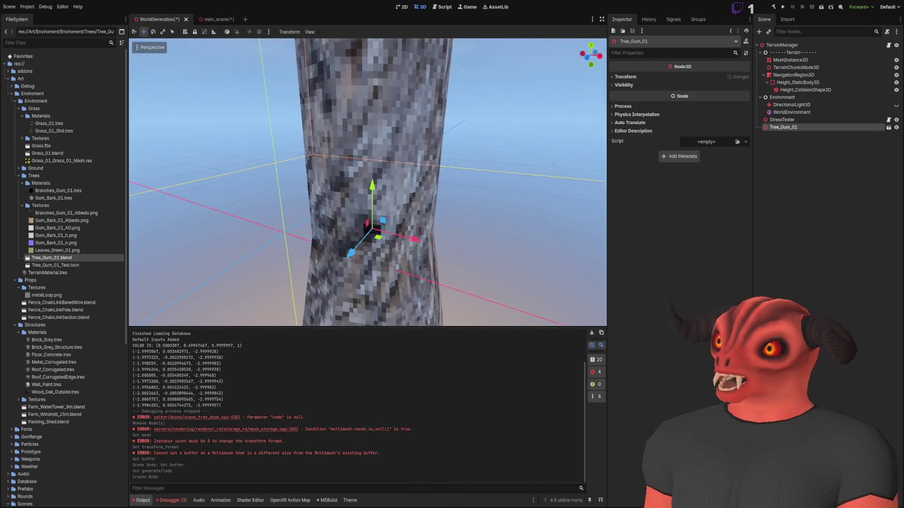
key(f)
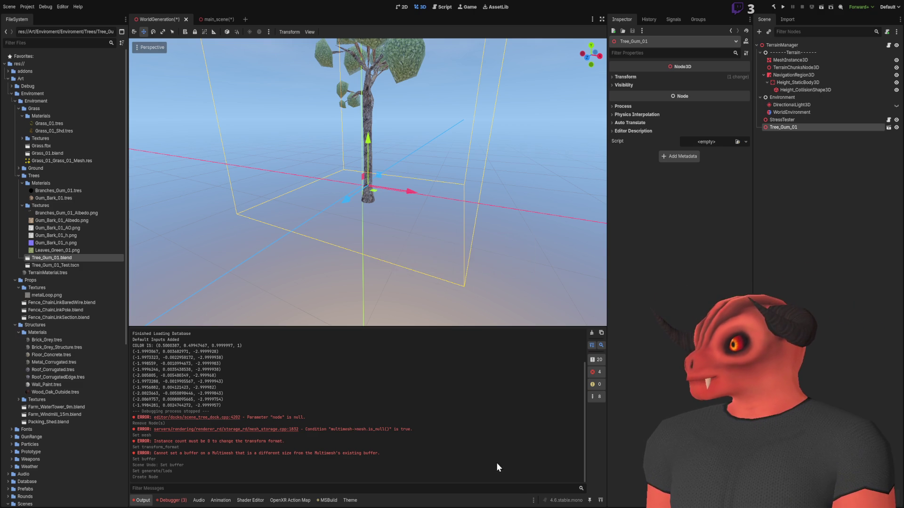
key(f)
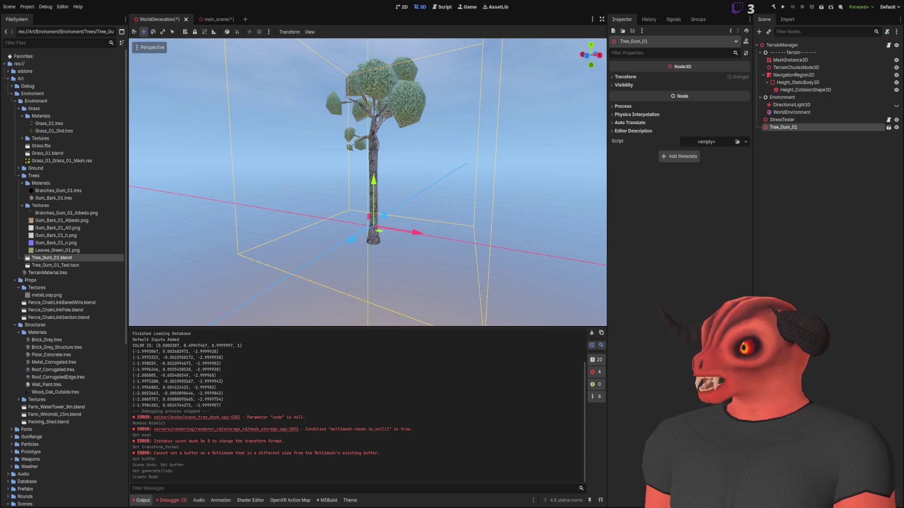
In Blender, select the Trunk object and save Tree_Gum_01.blend
key(alt+Tab)
shift+click(470, 389)
key(ctrl+s)
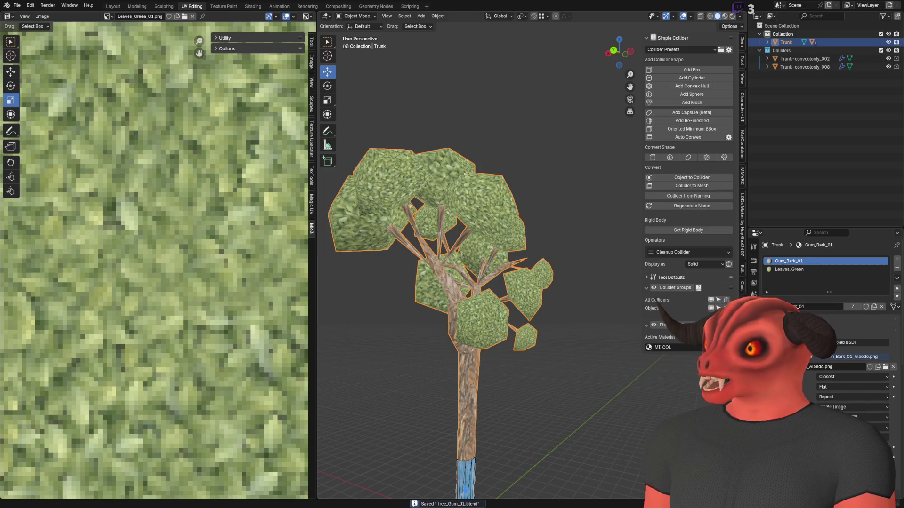
Return to Godot so the tree re-imports, and show Tree_Gum_01.blend's import settings
key(alt+Tab)
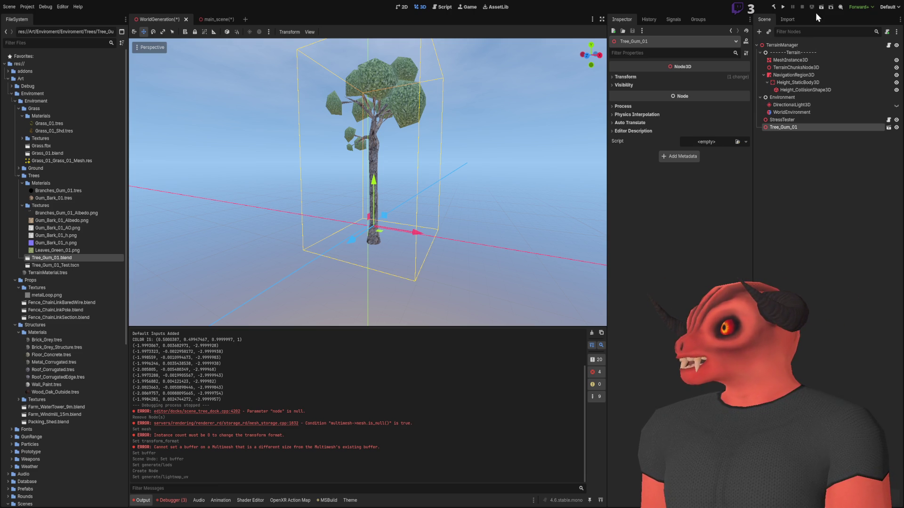
click(789, 21)
Review Tree_Gum_01.blend's import options: Scene type, root scale 1.0, LODs, 30 FPS animation
scroll(782, 212, down, 5)
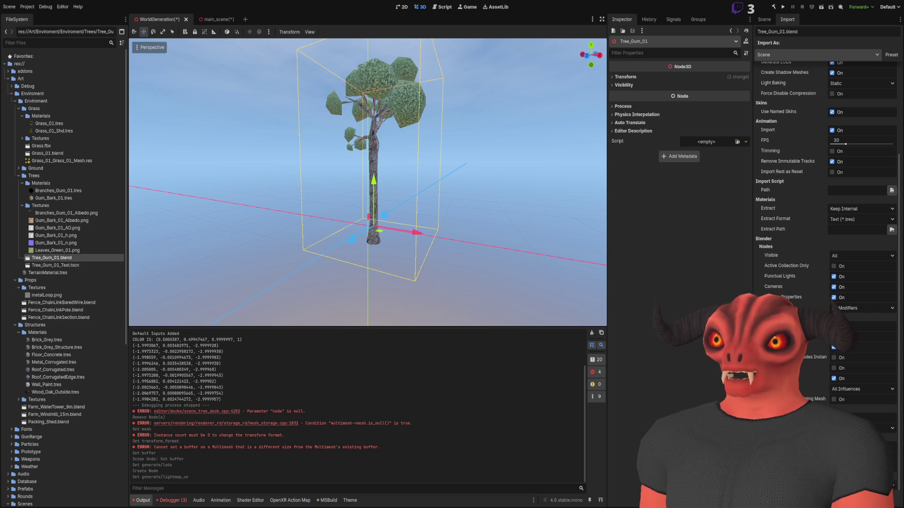
scroll(823, 141, up, 5)
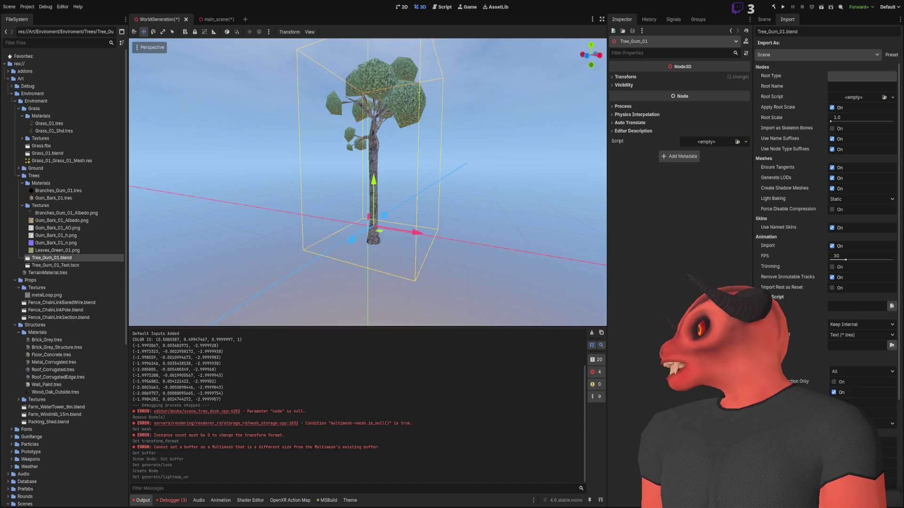
Scroll the Import settings, then save both scenes and run the forest game with F5
scroll(790, 94, down, 5)
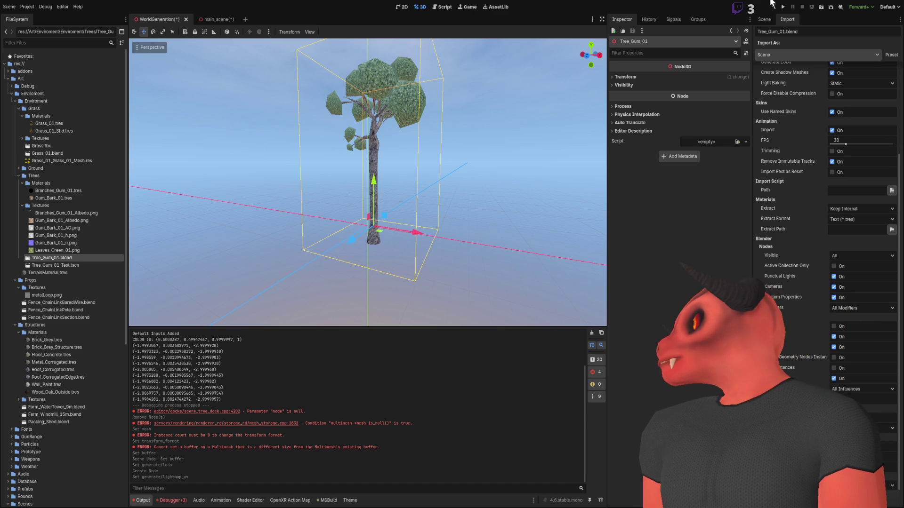
key(F5)
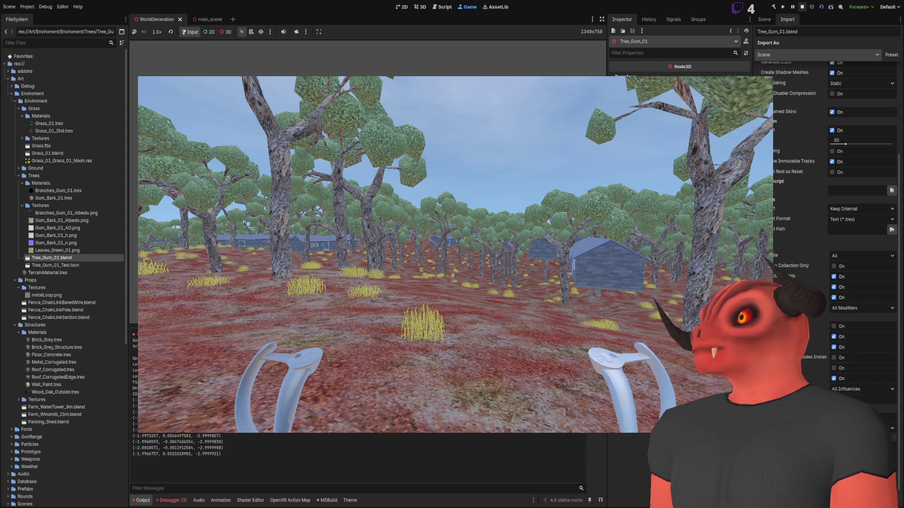
Stop the running VR forest test from the top-right toolbar
click(801, 7)
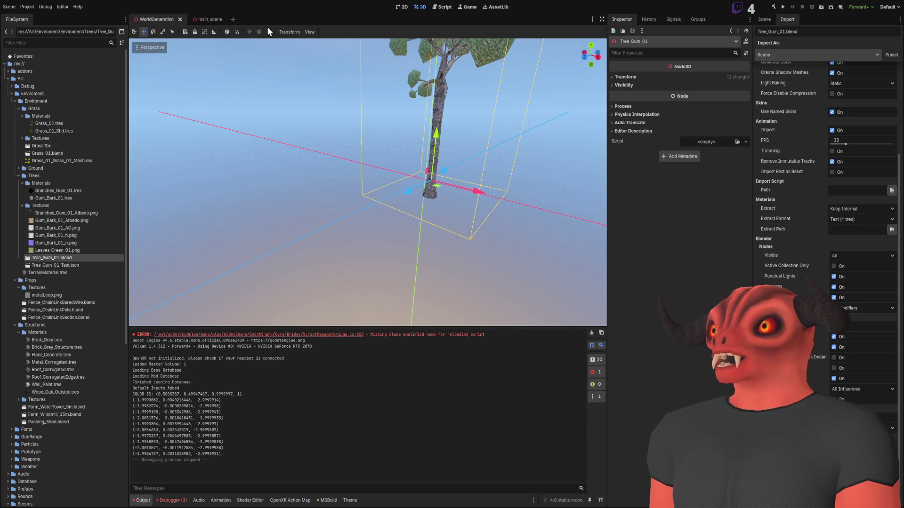
Frame the gum tree, show CPU/GPU frame time and FPS, and zoom in and out on it
key(f)
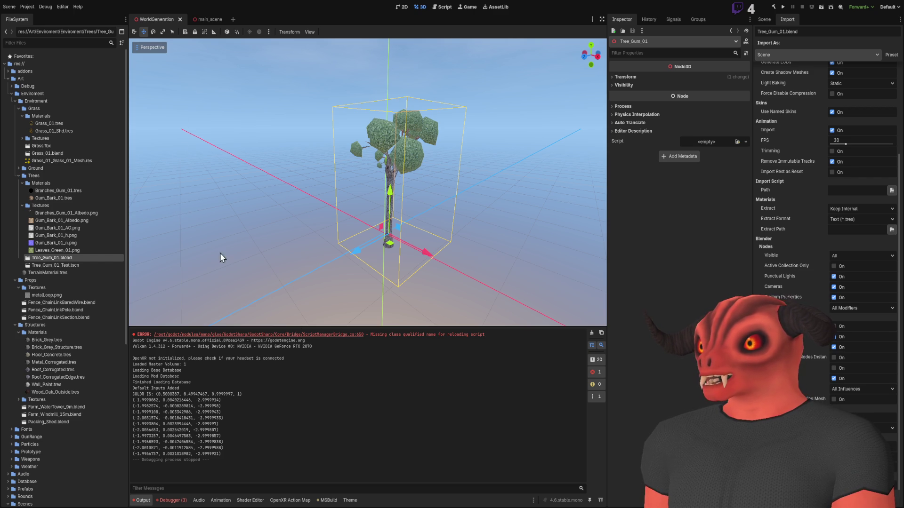
key(ctrl+shift+f)
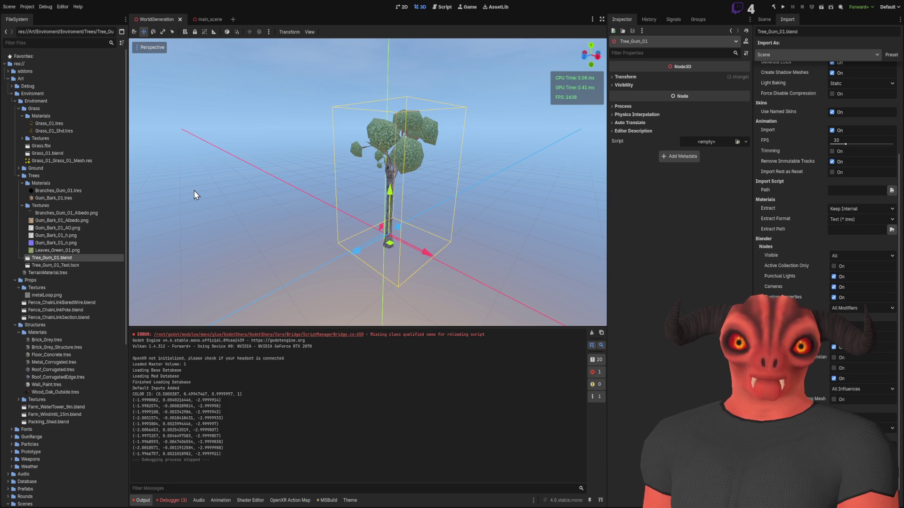
scroll(469, 173, down, 2)
scroll(465, 171, down, 10)
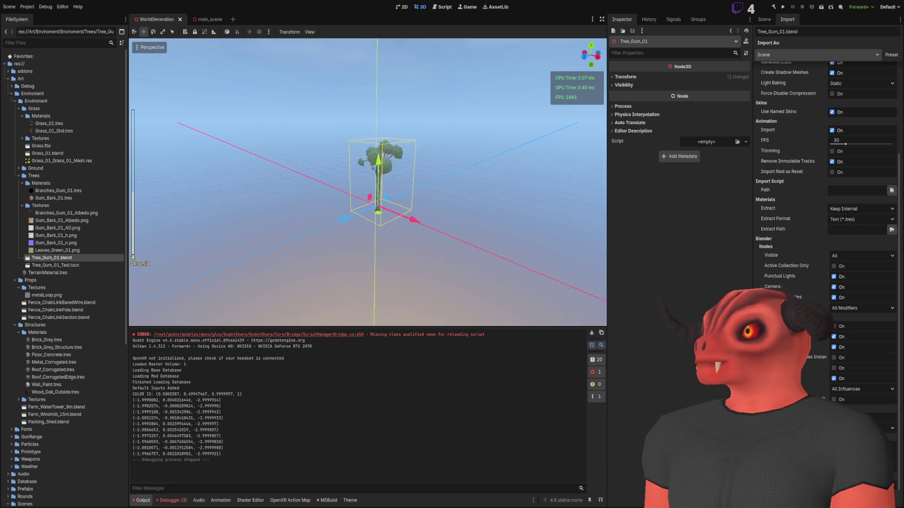
scroll(465, 172, up, 12)
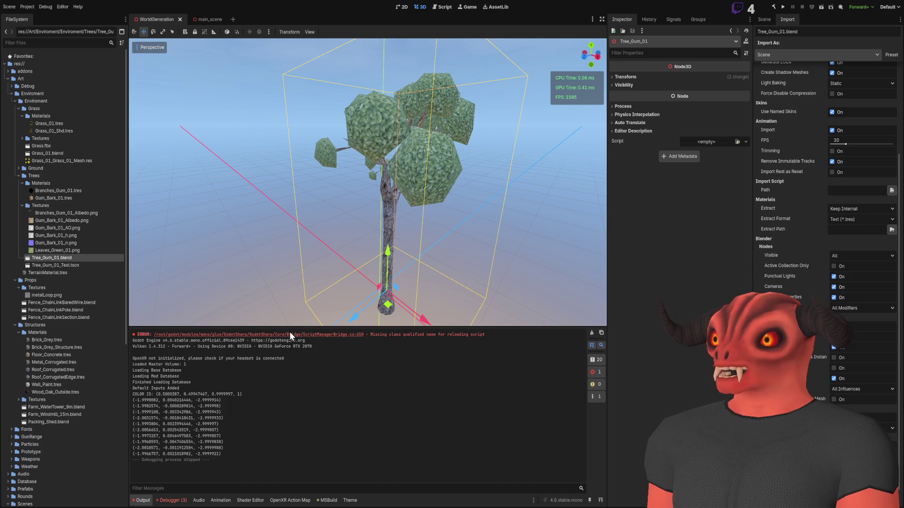
scroll(429, 151, down, 10)
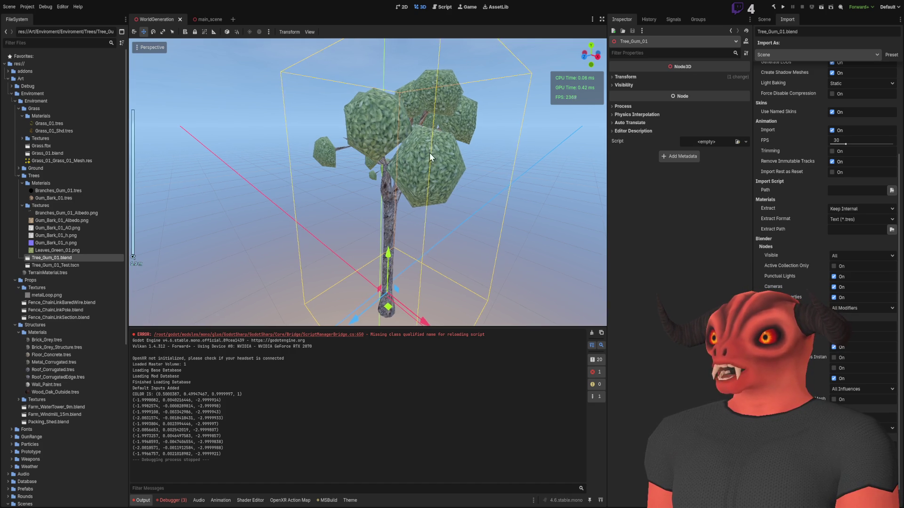
scroll(368, 183, up, 5)
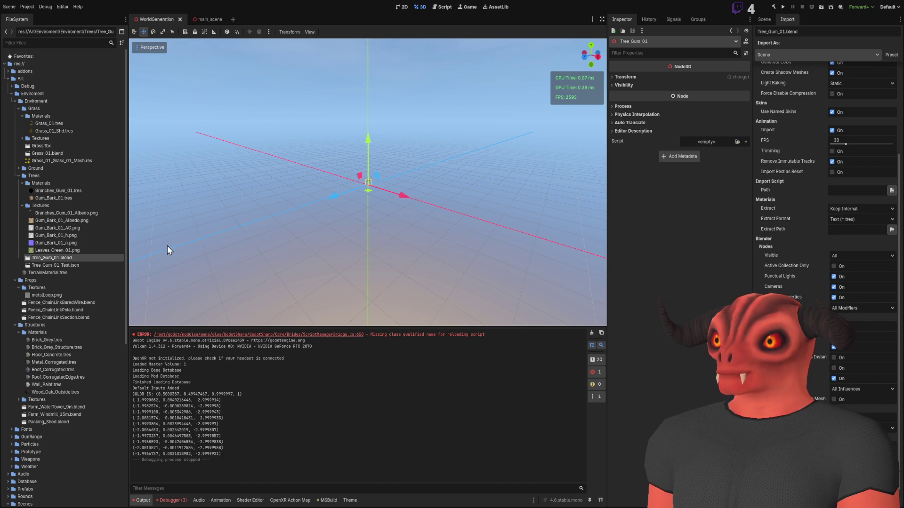
key(ctrl+i)
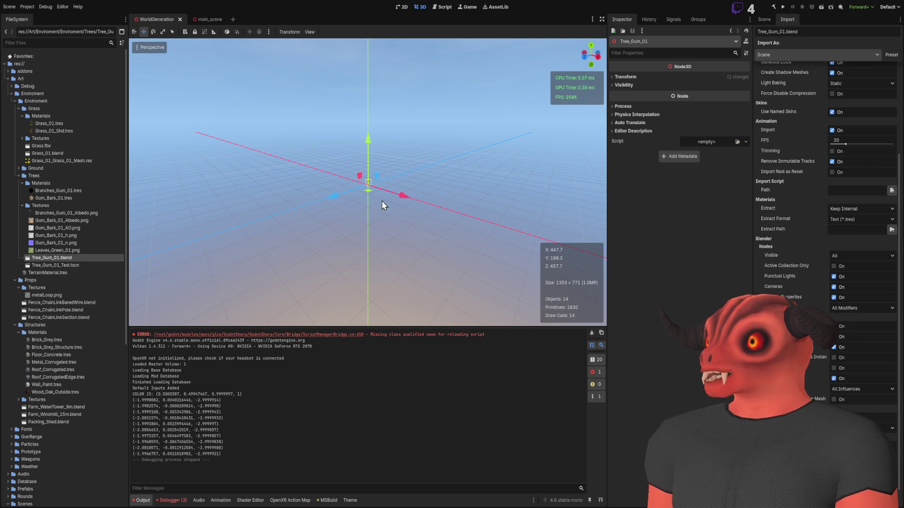
scroll(375, 213, up, 5)
scroll(368, 188, down, 5)
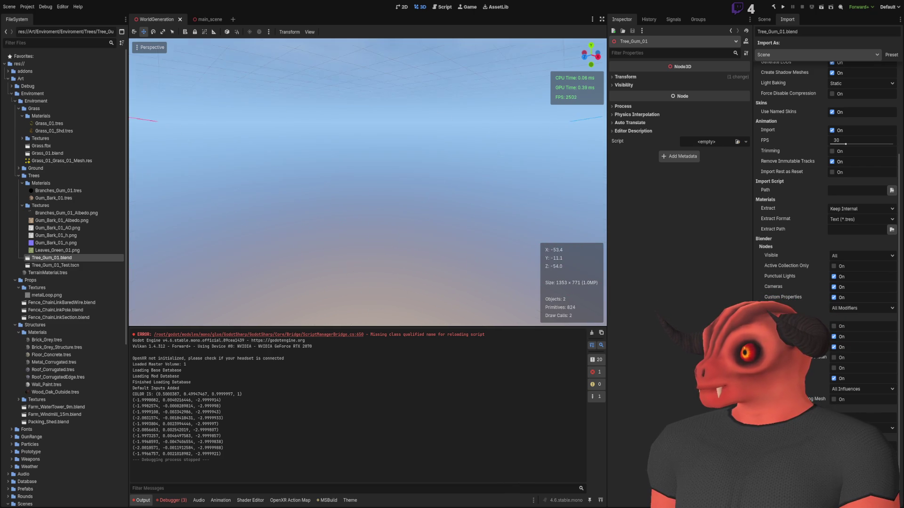
scroll(187, 86, down, 2)
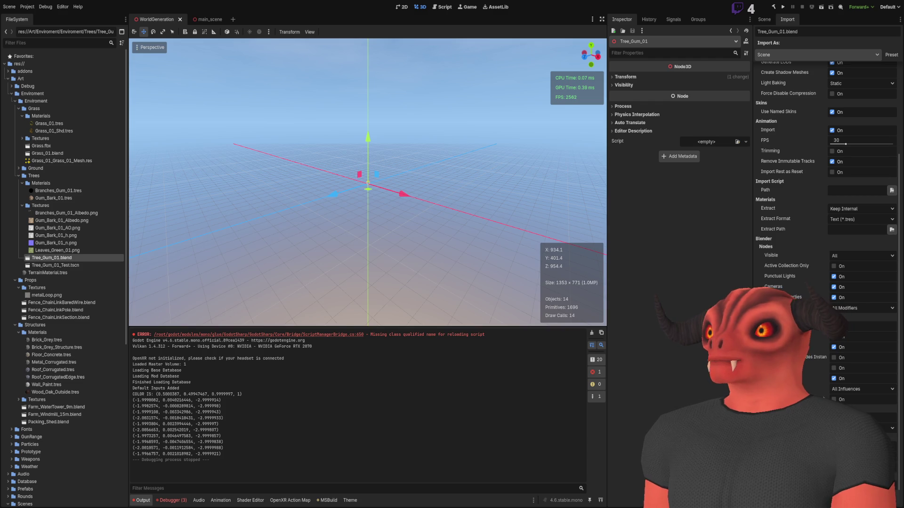
key(f)
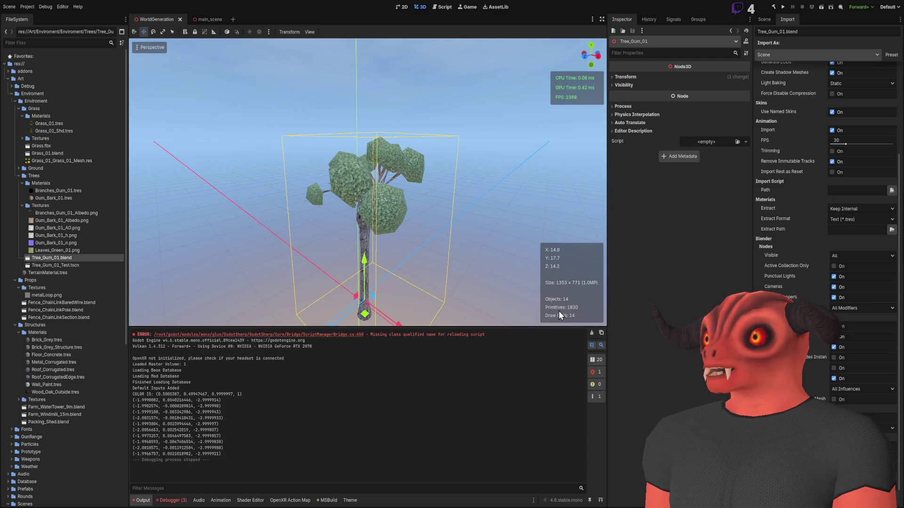
scroll(419, 260, down, 15)
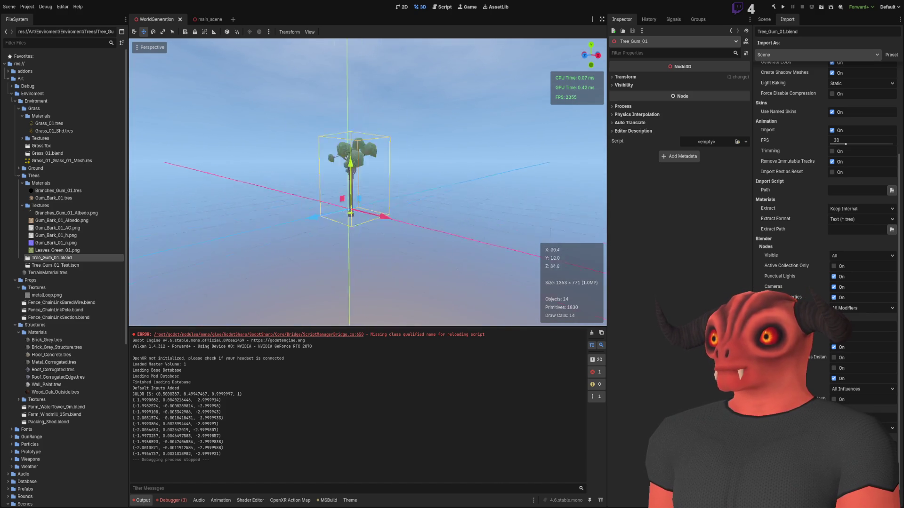
scroll(368, 182, up, 3)
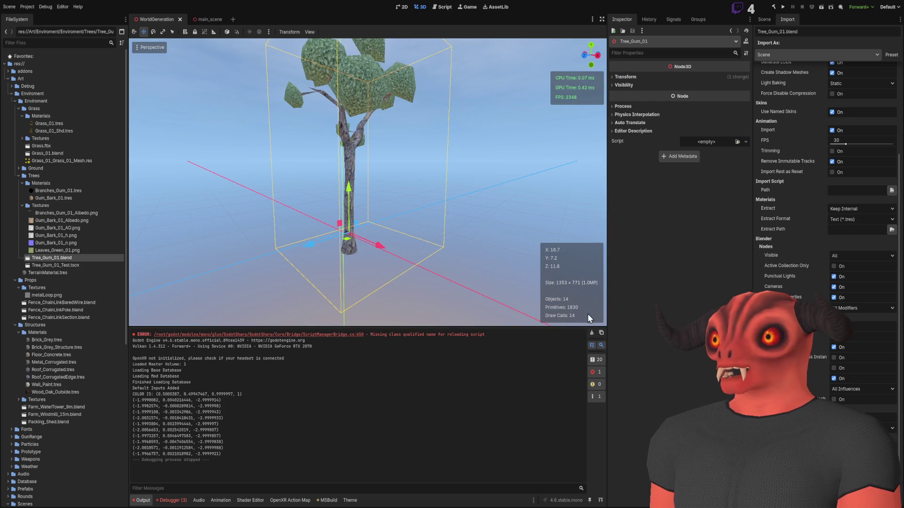
scroll(361, 168, down, 10)
scroll(366, 181, down, 5)
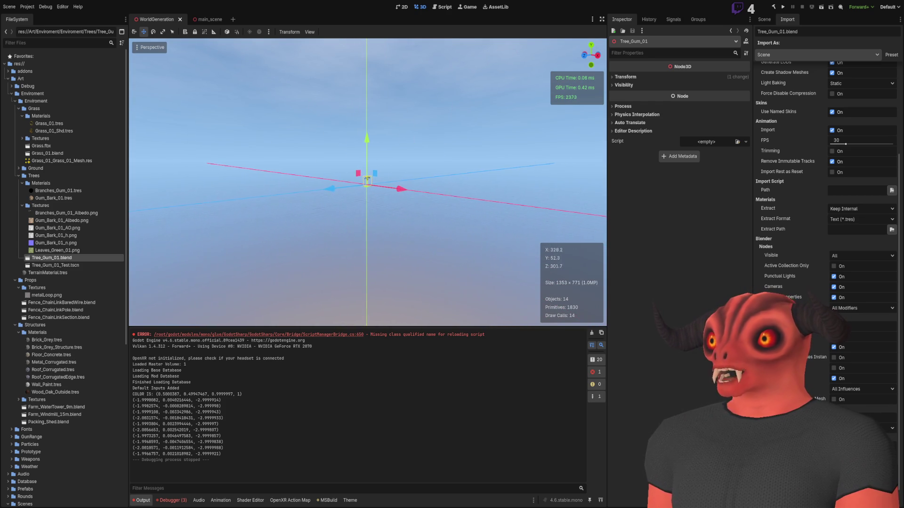
scroll(367, 182, down, 2)
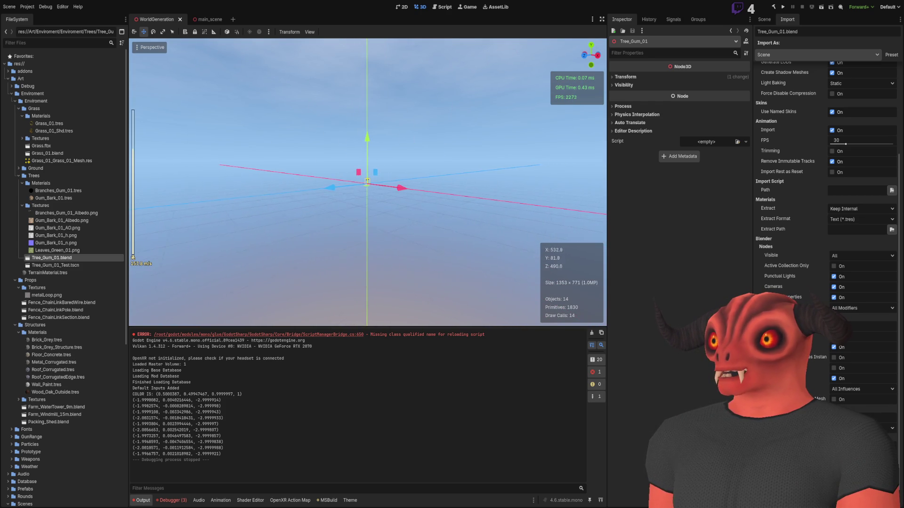
key(s)
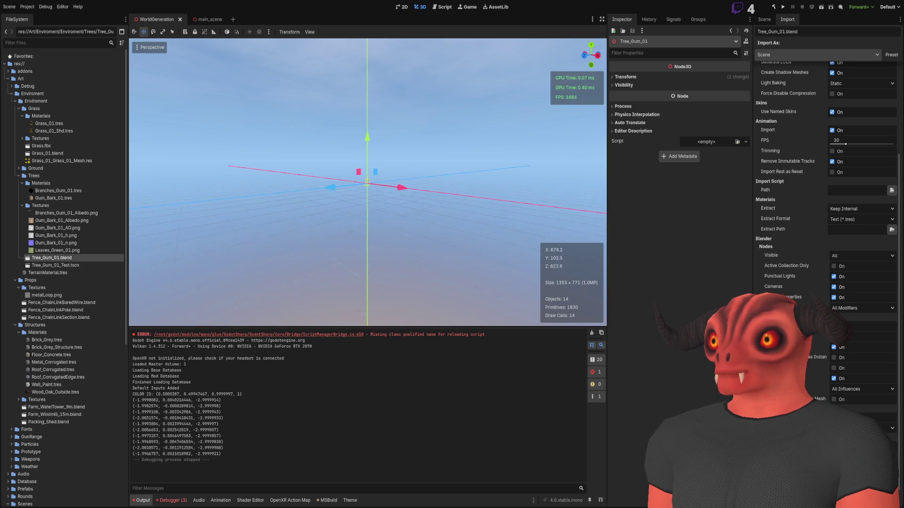
key(s)
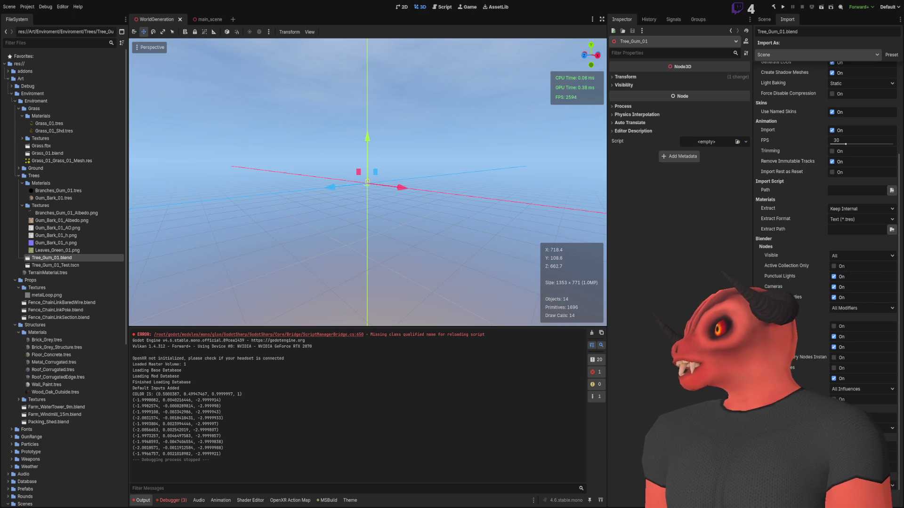
Widen the FileSystem panel by dragging its splitter
mouse_move(128, 149)
mouse_down()
mouse_move(65, 148)
mouse_move(474, 148)
mouse_move(20, 144)
mouse_move(430, 146)
mouse_move(86, 143)
mouse_up()
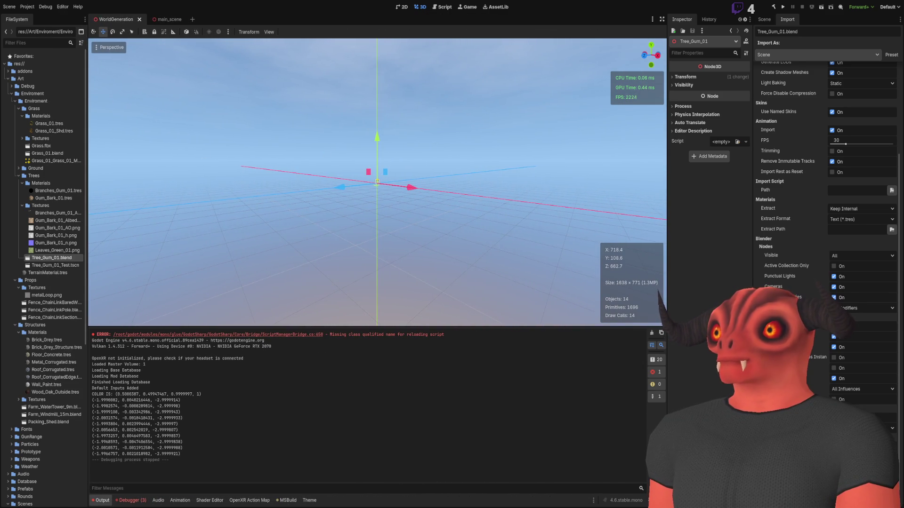
scroll(377, 181, up, 10)
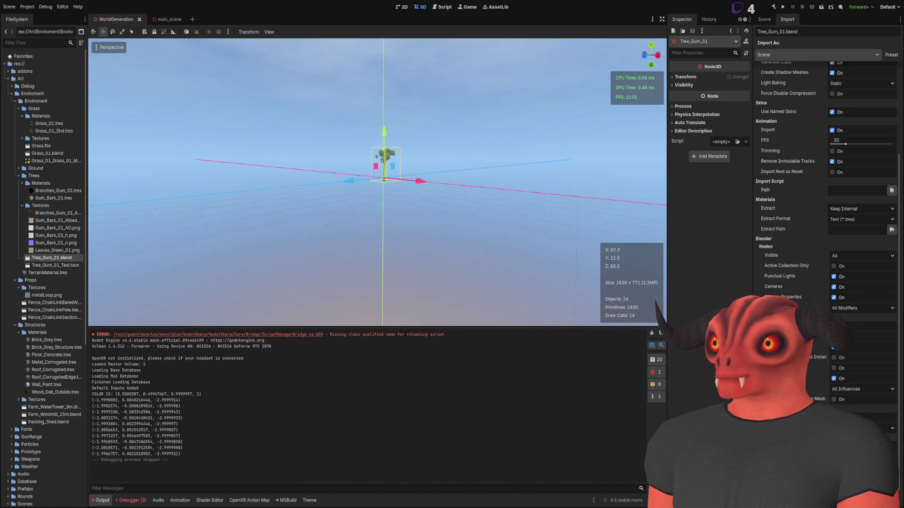
scroll(376, 181, down, 8)
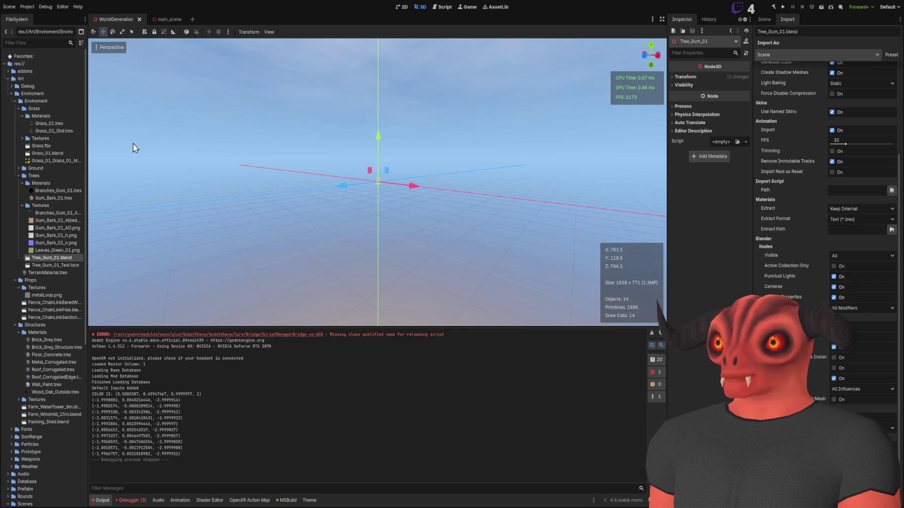
drag(89, 145, 560, 151)
Resize the Inspector dock and narrow the file browser so the 3D view is larger
mouse_move(755, 121)
mouse_down()
mouse_move(486, 141)
mouse_move(540, 156)
mouse_up()
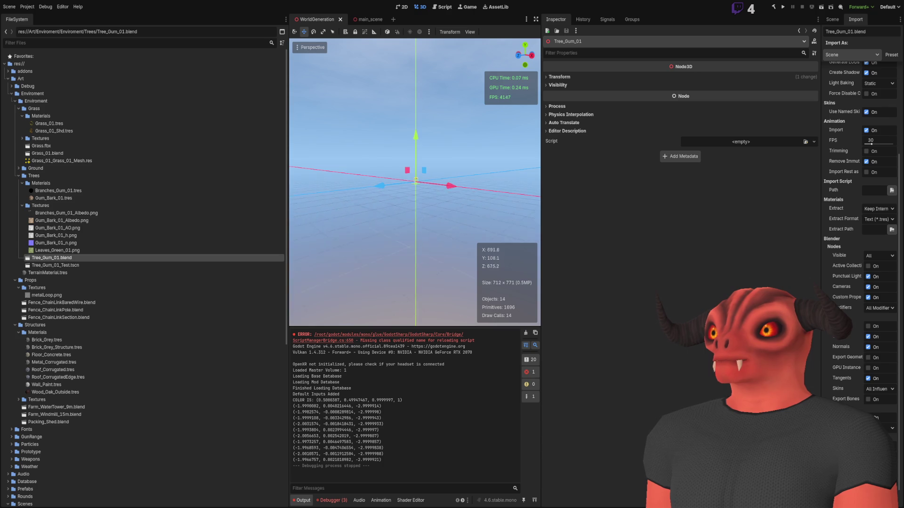
scroll(414, 182, up, 2)
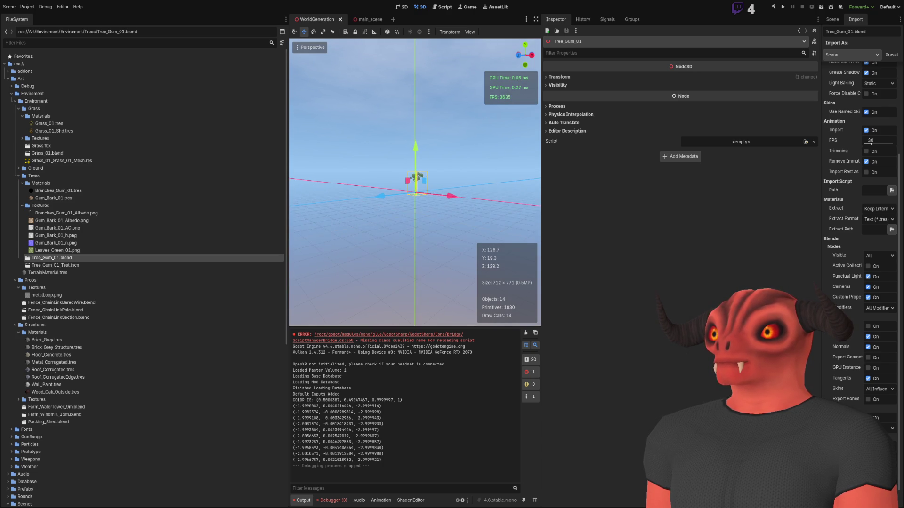
scroll(414, 182, down, 3)
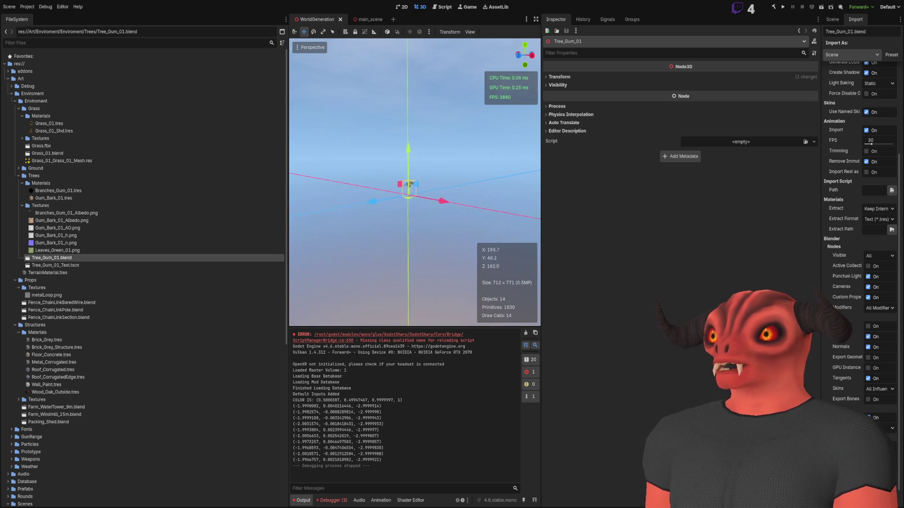
scroll(415, 182, down, 3)
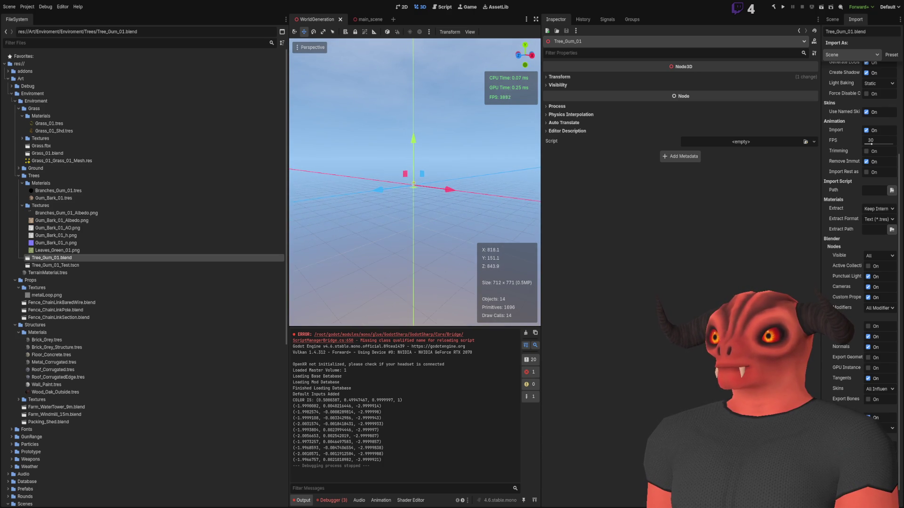
scroll(415, 182, up, 1)
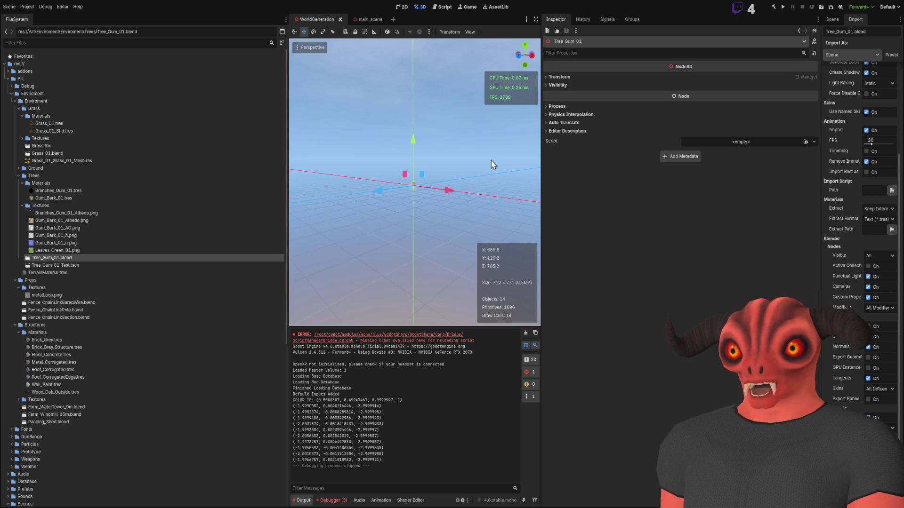
mouse_move(288, 159)
mouse_down()
mouse_move(137, 149)
mouse_move(146, 150)
mouse_up()
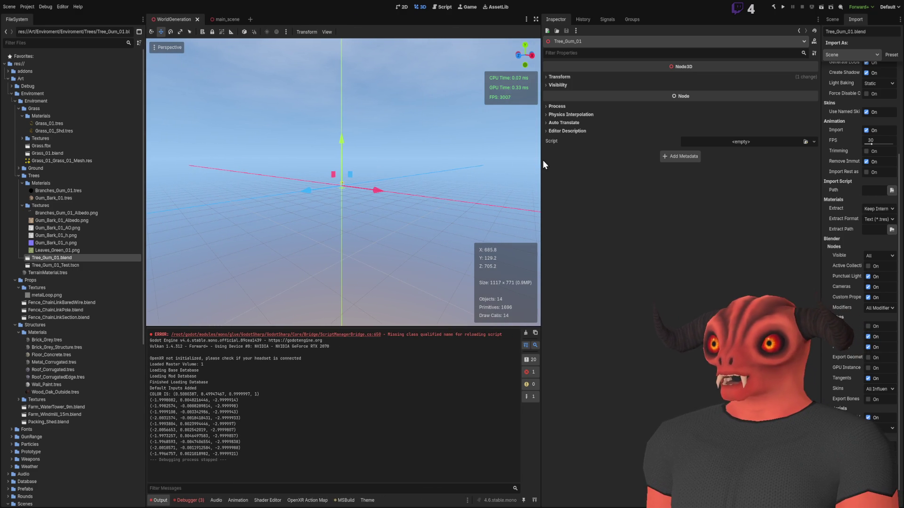
drag(542, 160, 588, 159)
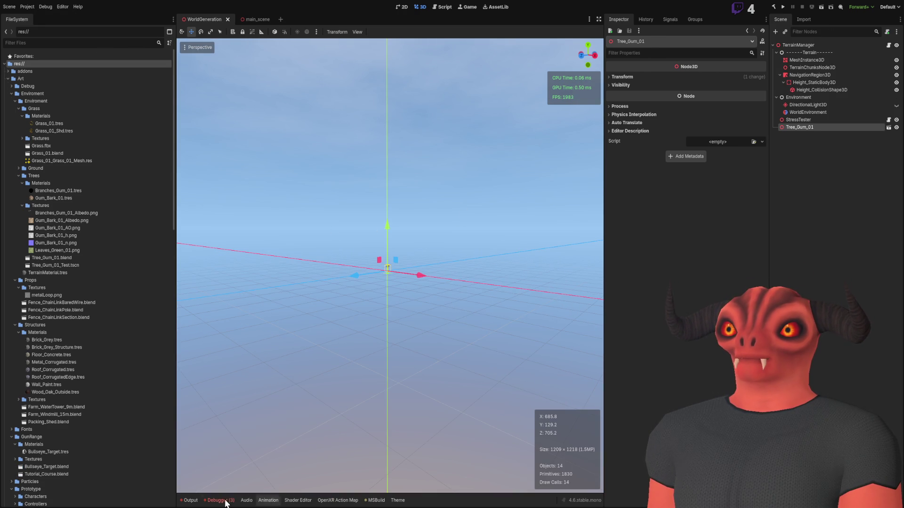
Show the Output log below the 3D view and frame Tree_Gum_01
click(188, 500)
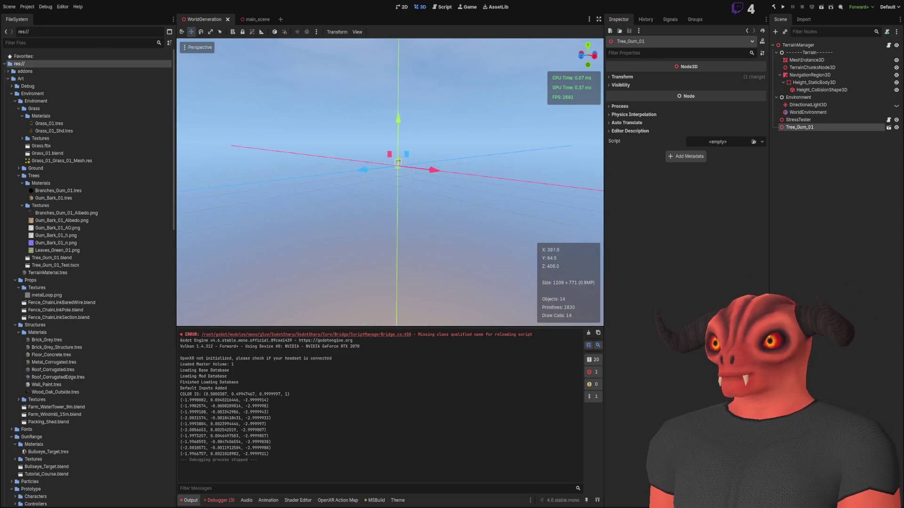
key(f)
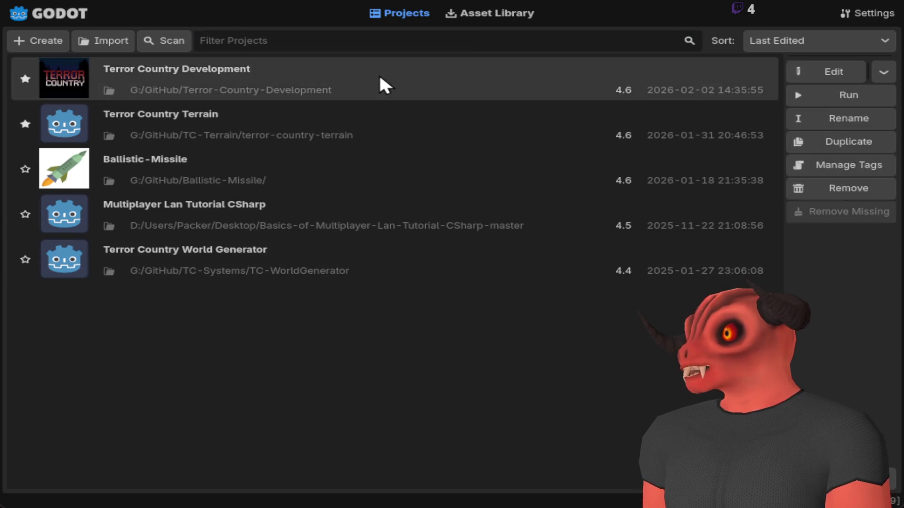
Open the Terror Country Development project from the Project Manager
double_click(379, 75)
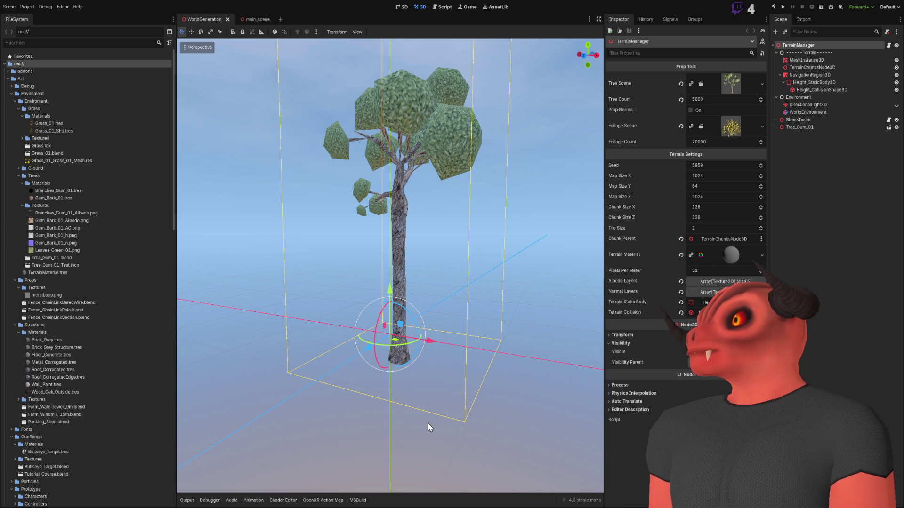
scroll(429, 431, up, 2)
scroll(429, 431, down, 3)
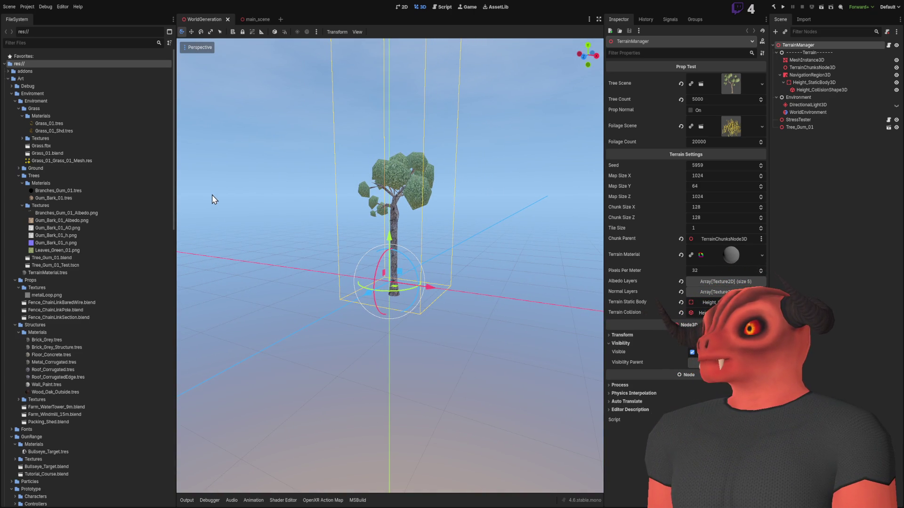
right_click(212, 240)
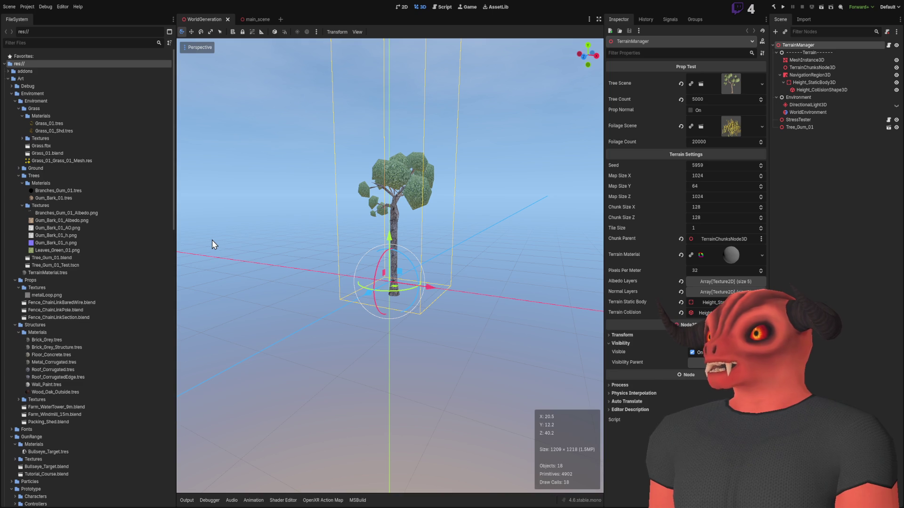
scroll(390, 263, up, 2)
key(s)
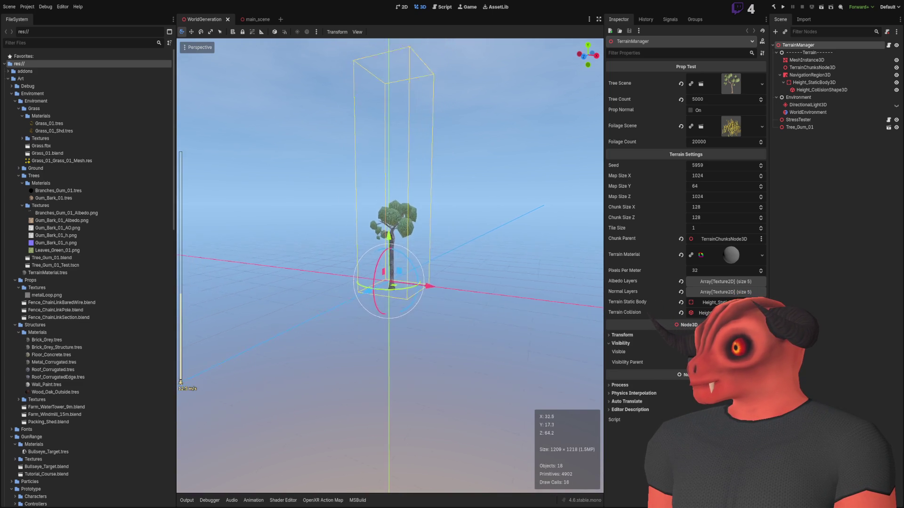
key(s)
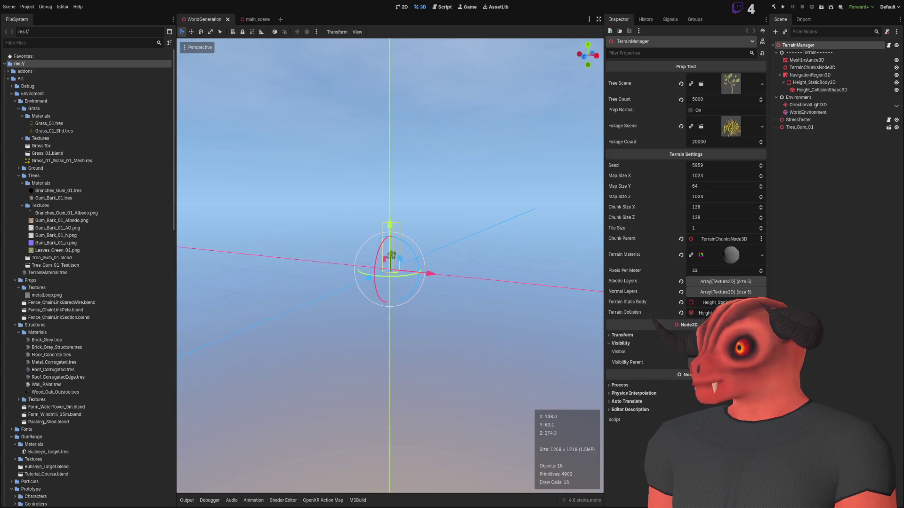
scroll(389, 263, up, 5)
key(w)
key(f)
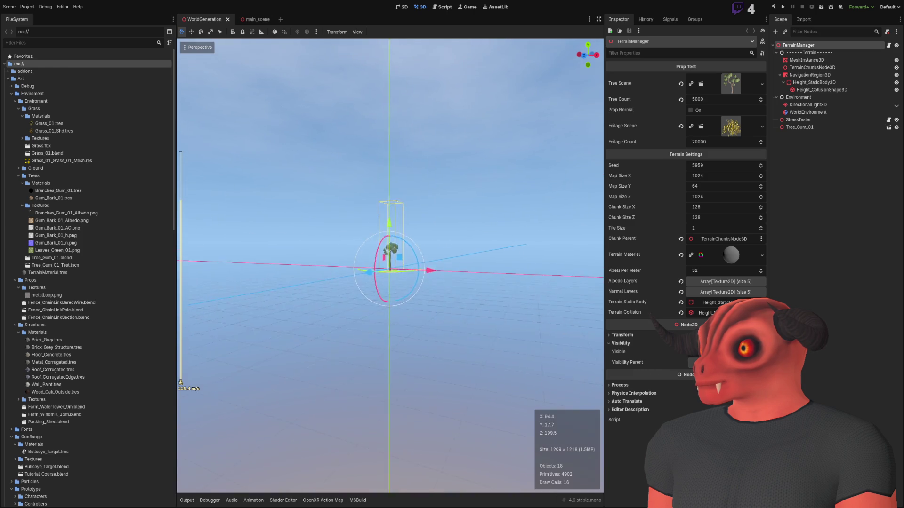
scroll(390, 263, up, 3)
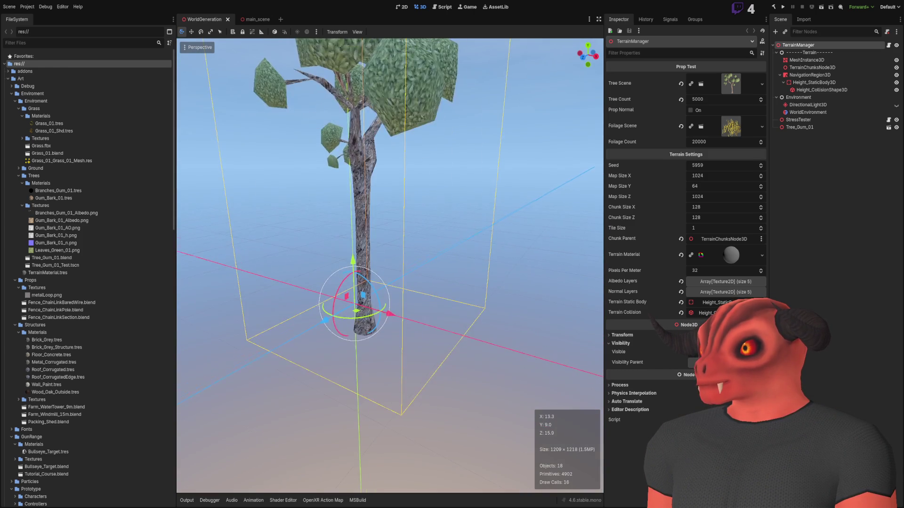
scroll(389, 264, down, 3)
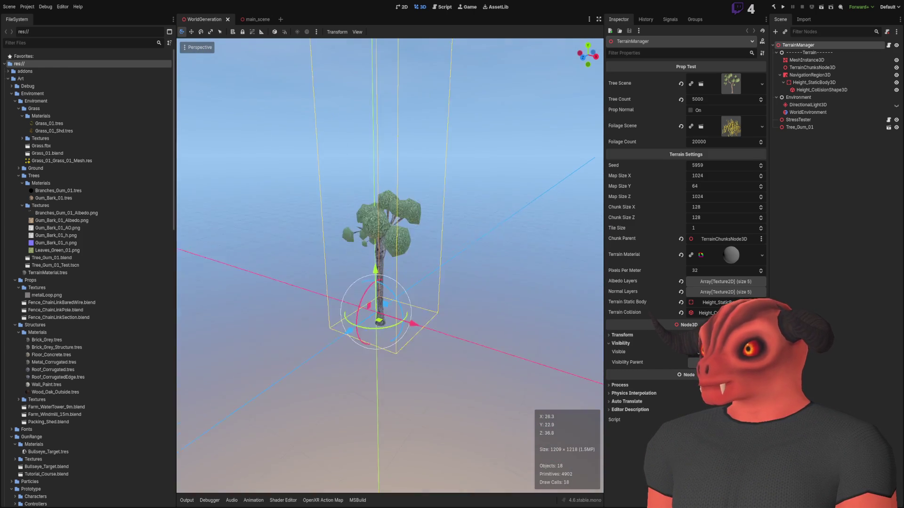
scroll(389, 263, up, 5)
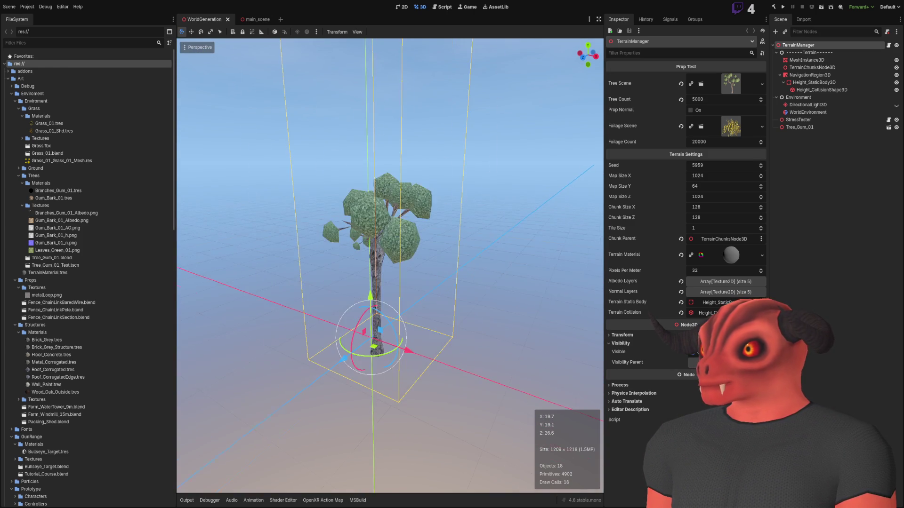
scroll(390, 263, down, 2)
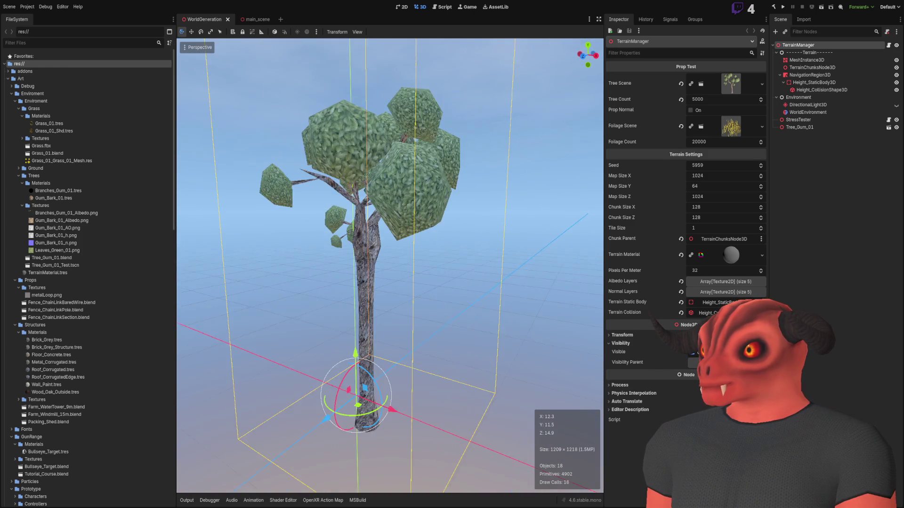
scroll(390, 263, down, 10)
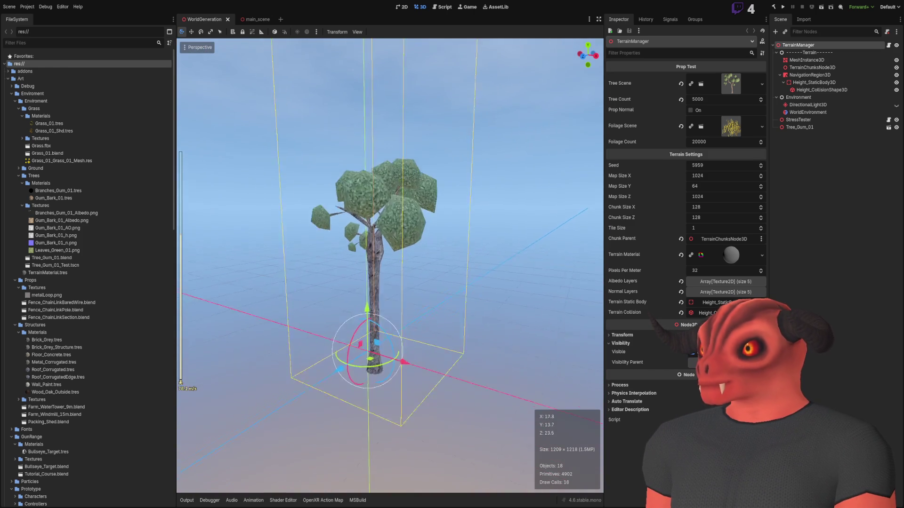
scroll(390, 263, down, 3)
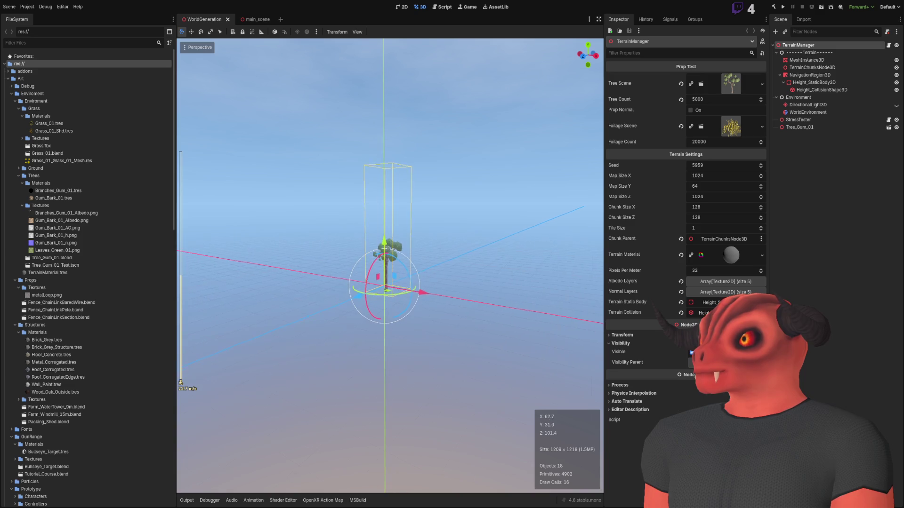
click(498, 230)
Select and frame Tree_Gum_01, then fly the camera far away and back to view it from a distance
click(812, 127)
key(f)
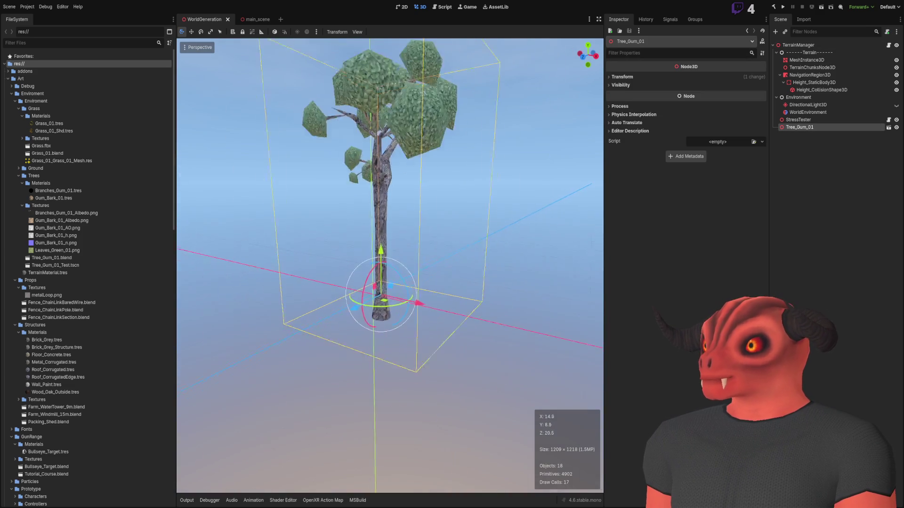
scroll(390, 263, down, 5)
key(s)
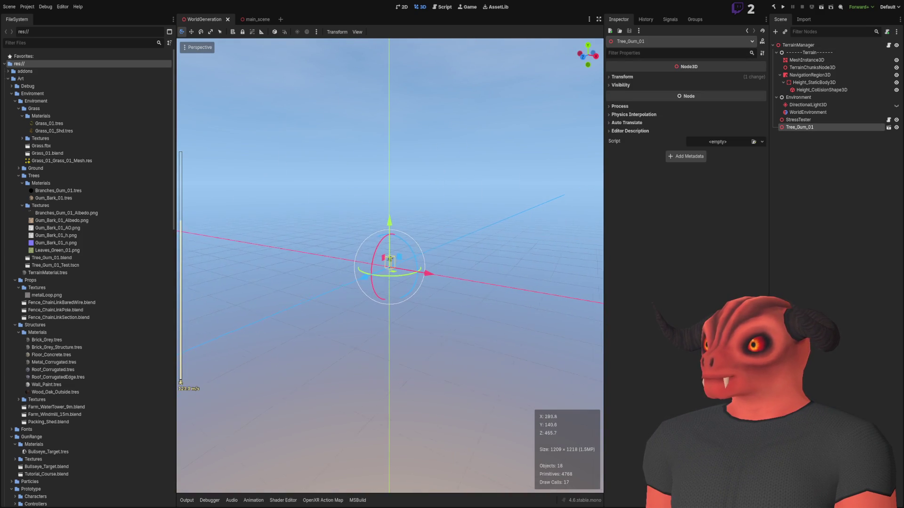
key(w)
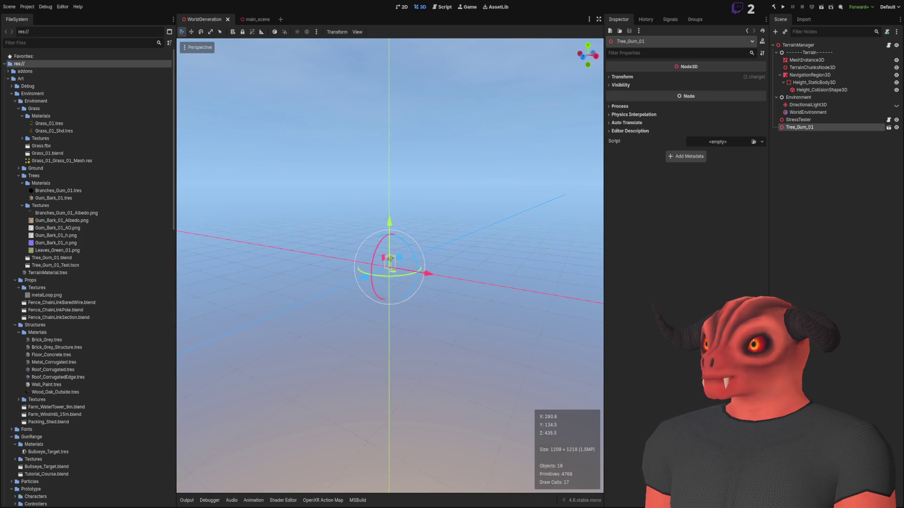
key(q)
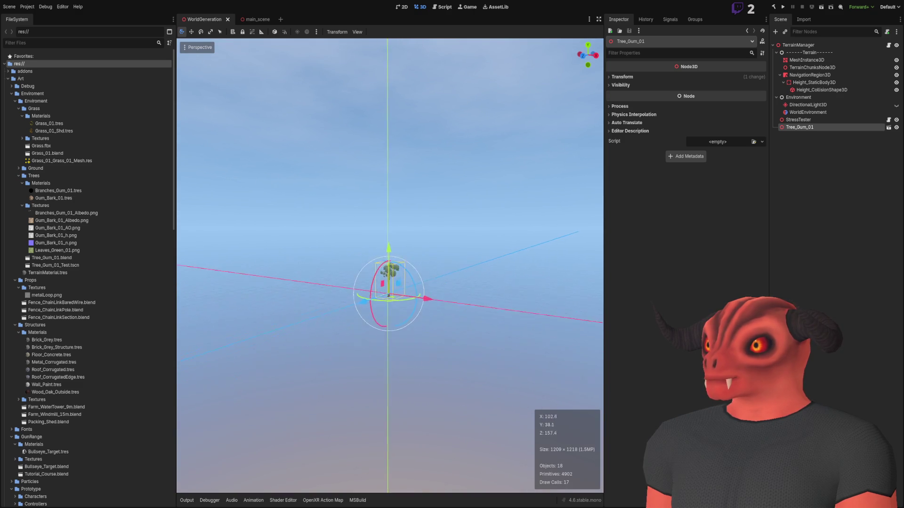
scroll(390, 265, up, 4)
key(s)
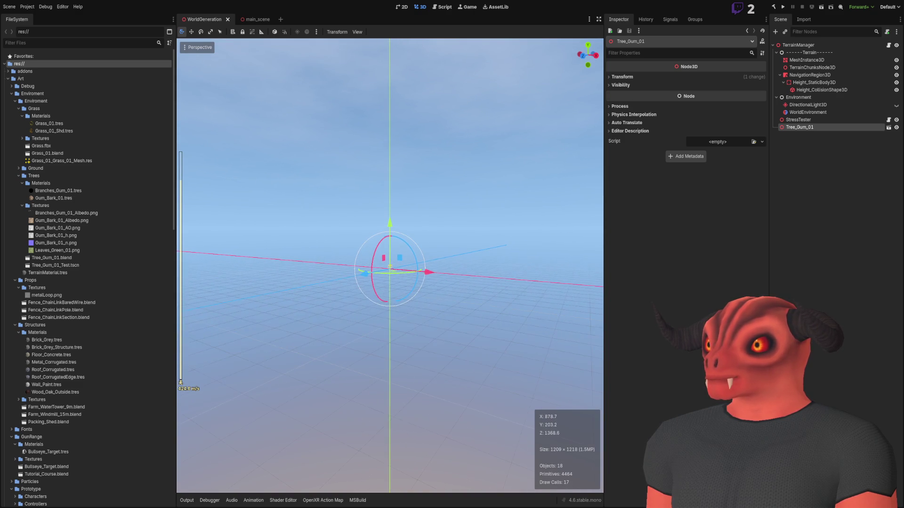
key(w)
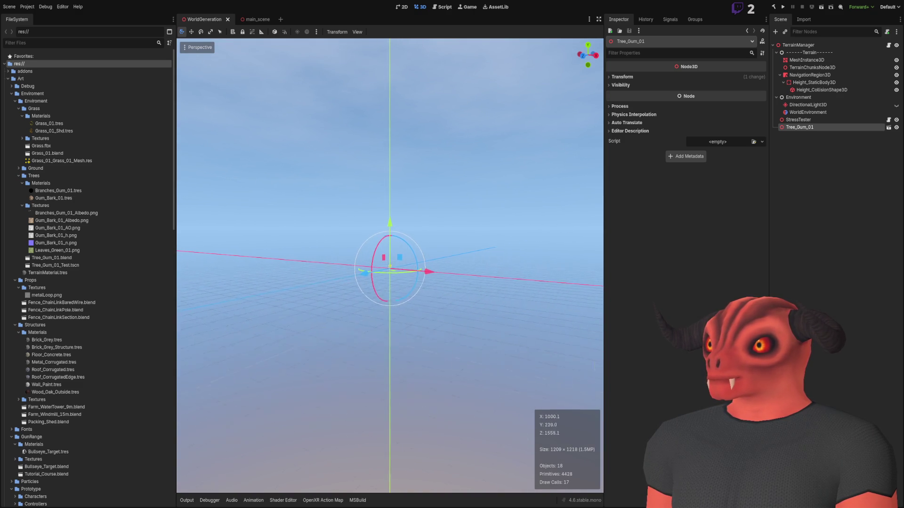
key(w)
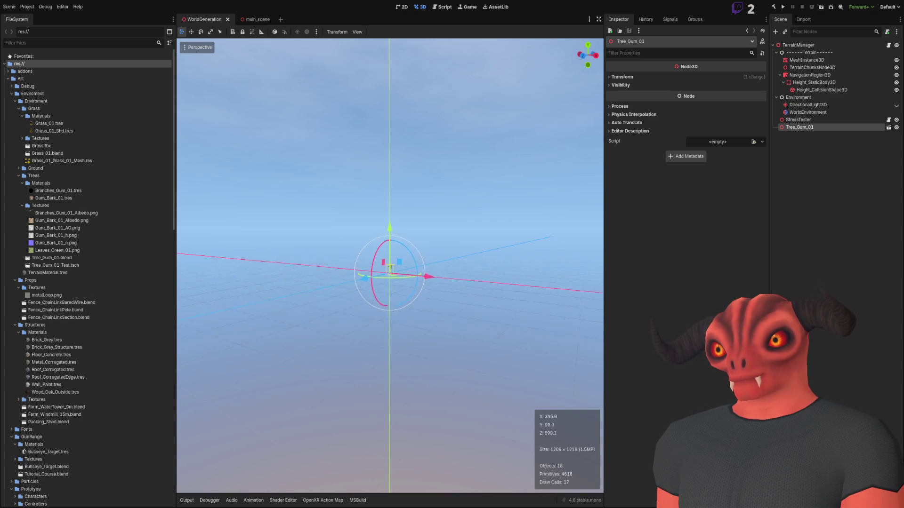
scroll(390, 265, up, 2)
key(s)
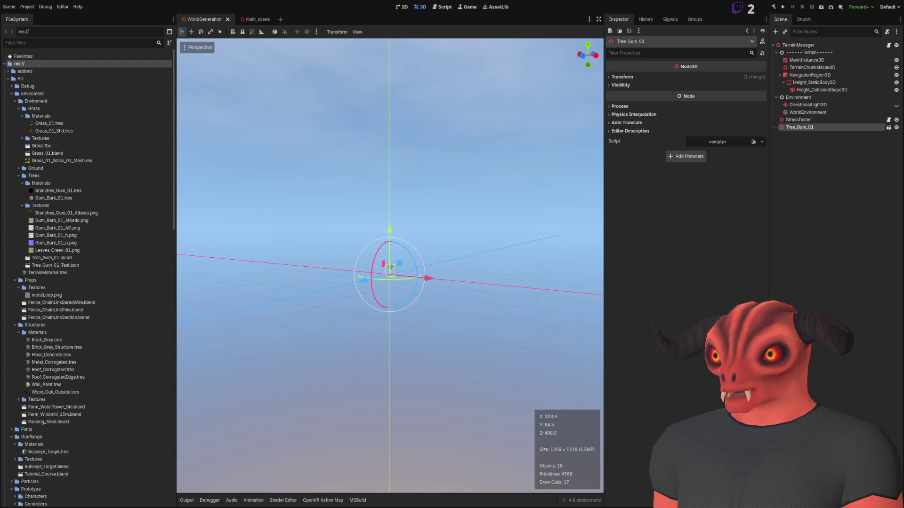
Reframe the gum tree, inspect its trunk and crown up close, then run the project with F5
key(f)
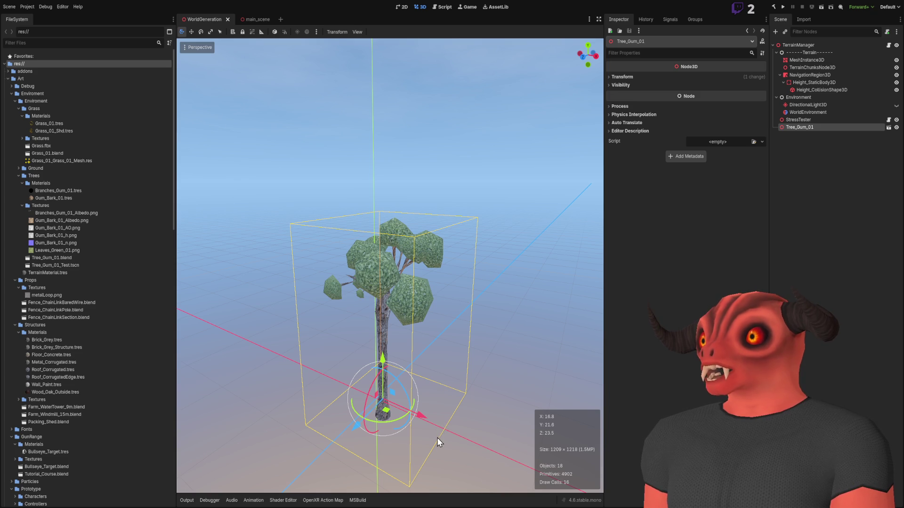
key(f)
scroll(442, 377, down, 8)
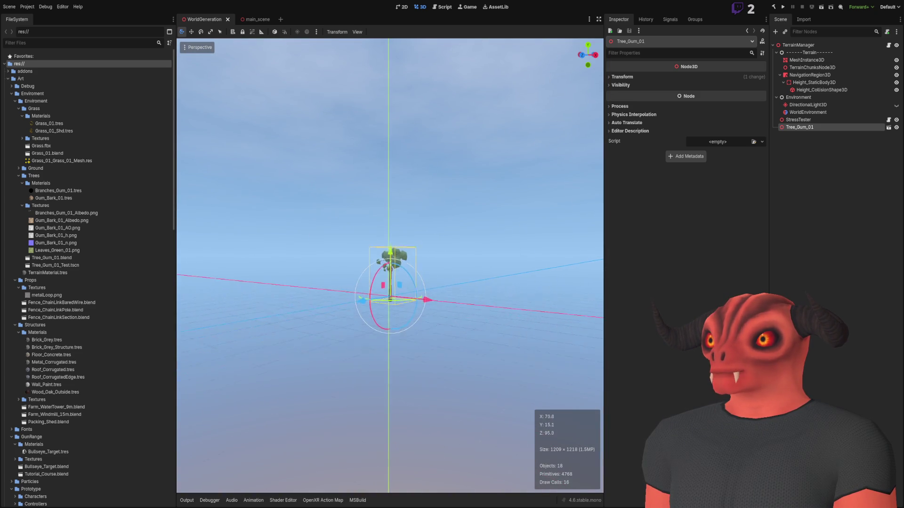
scroll(390, 266, up, 2)
key(w)
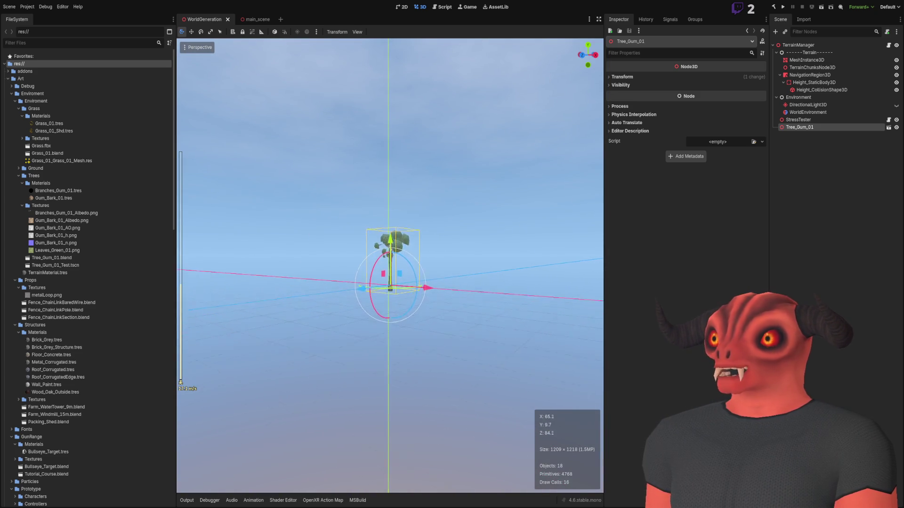
key(w)
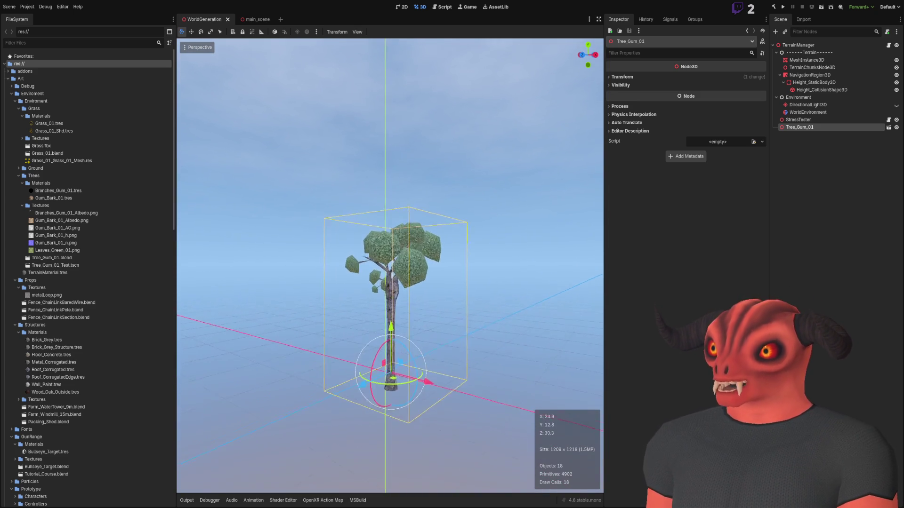
key(s)
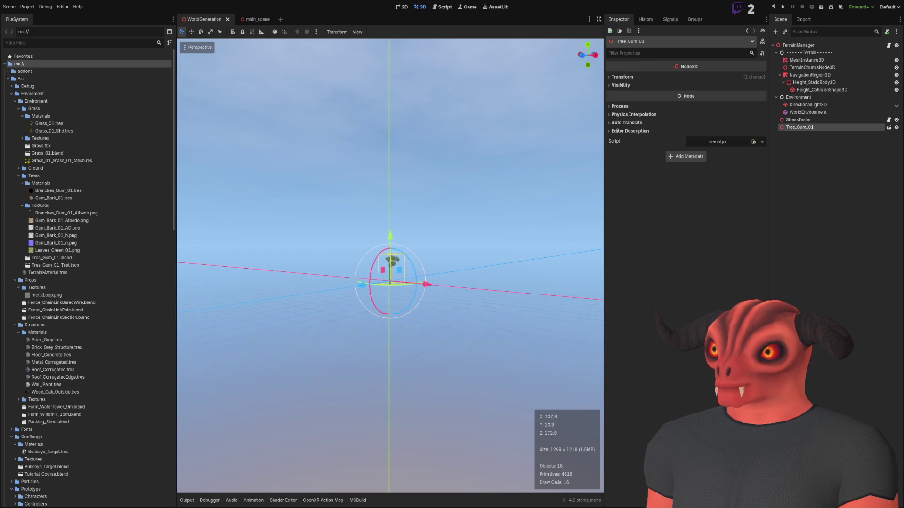
key(s)
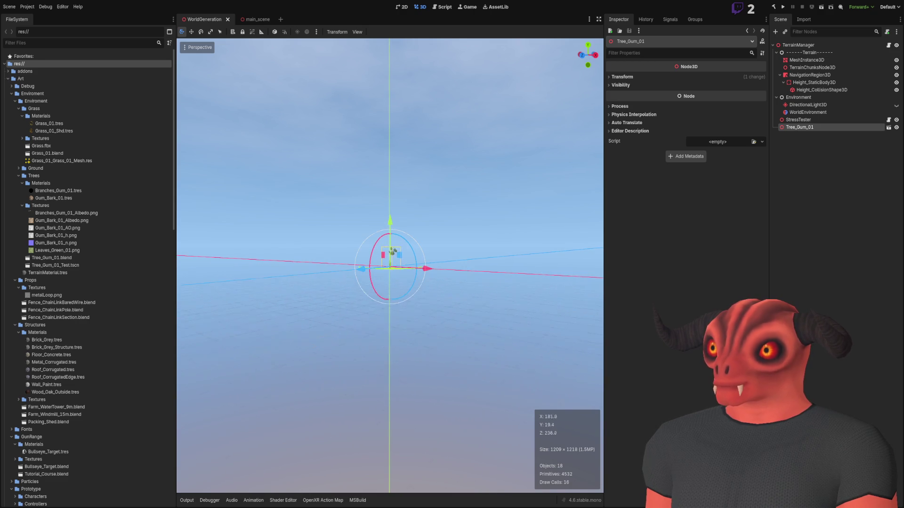
key(w)
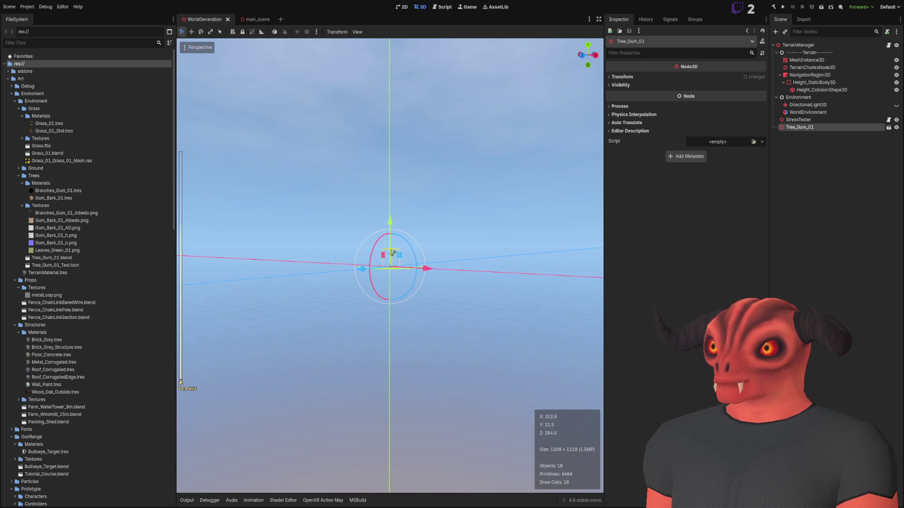
key(f)
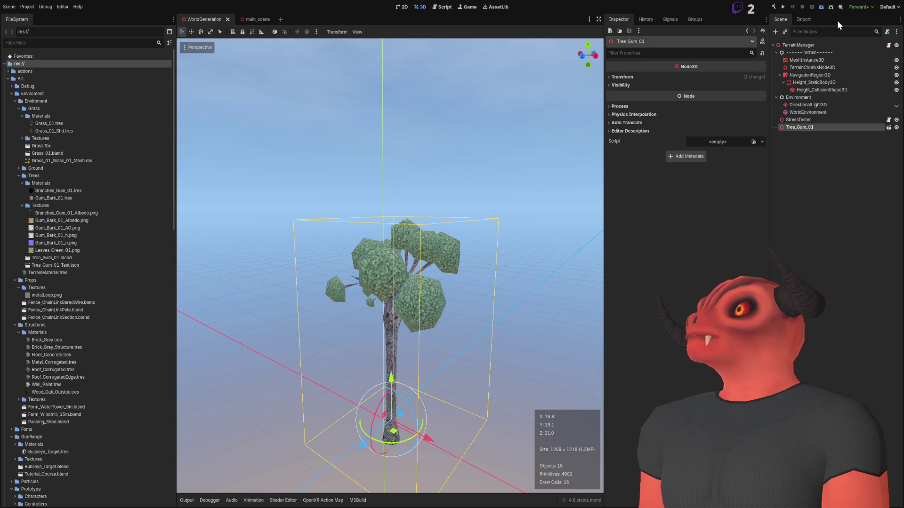
key(F5)
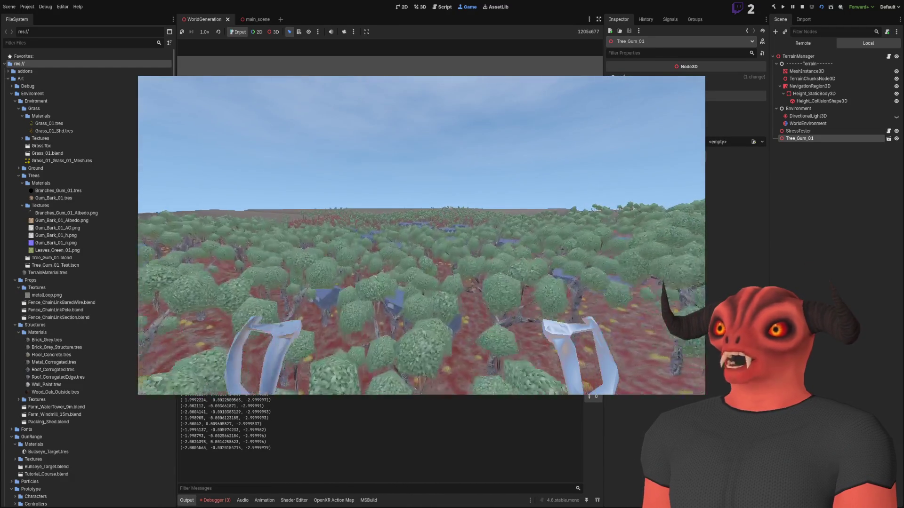
Turn on the F3 performance overlay, then switch between the Performance note and the Godot editor
key(F3)
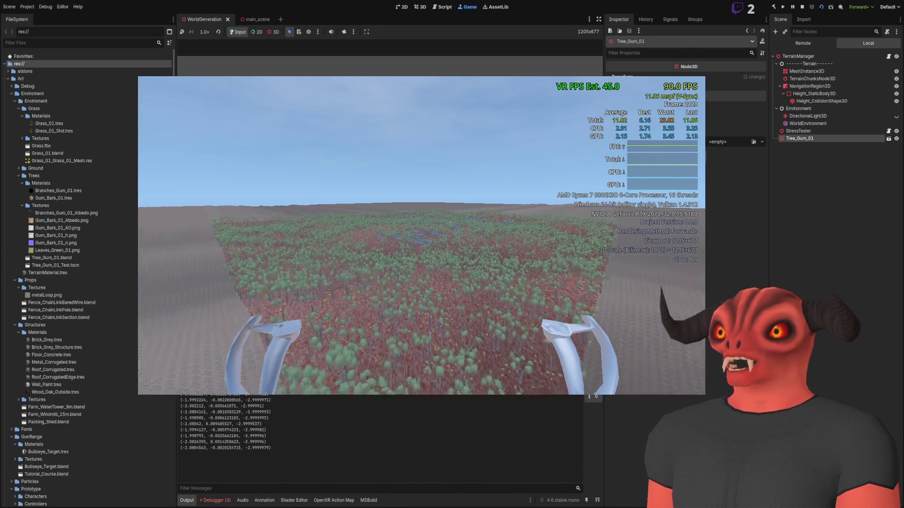
key(alt+Tab)
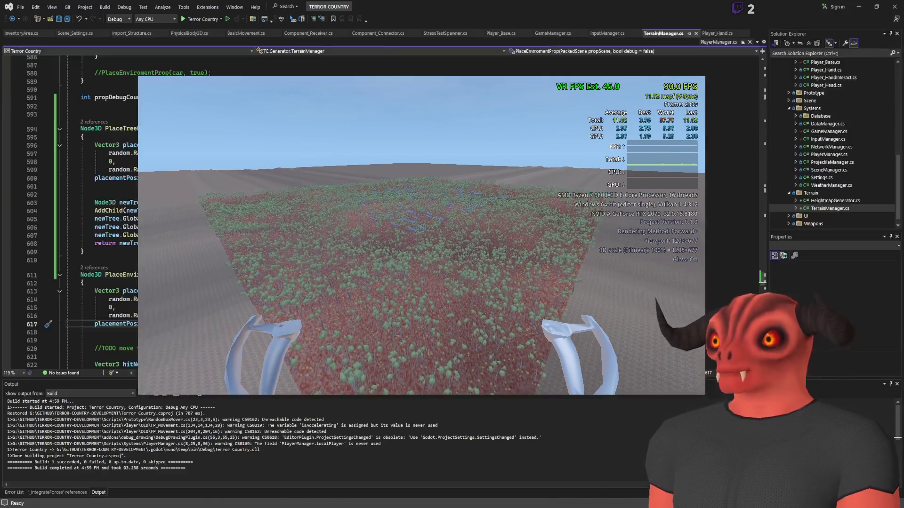
key(alt+Tab)
click(45, 322)
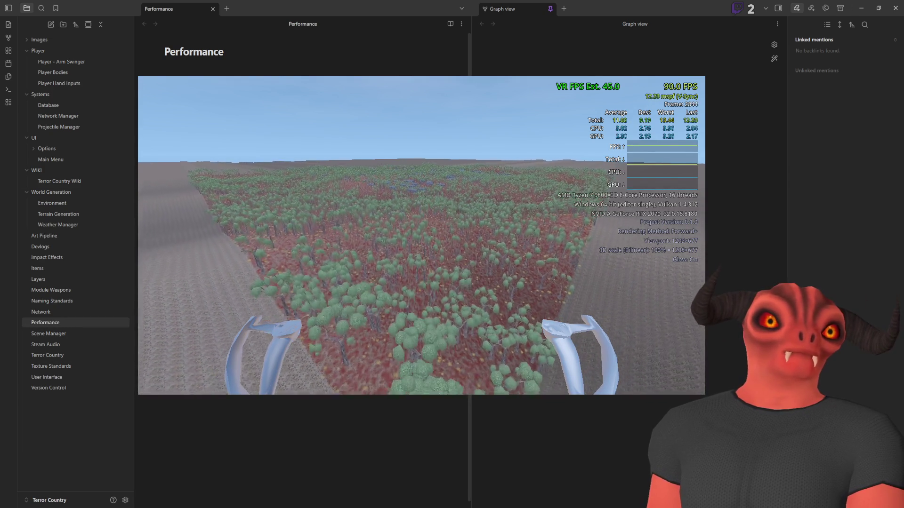
key(alt+Tab)
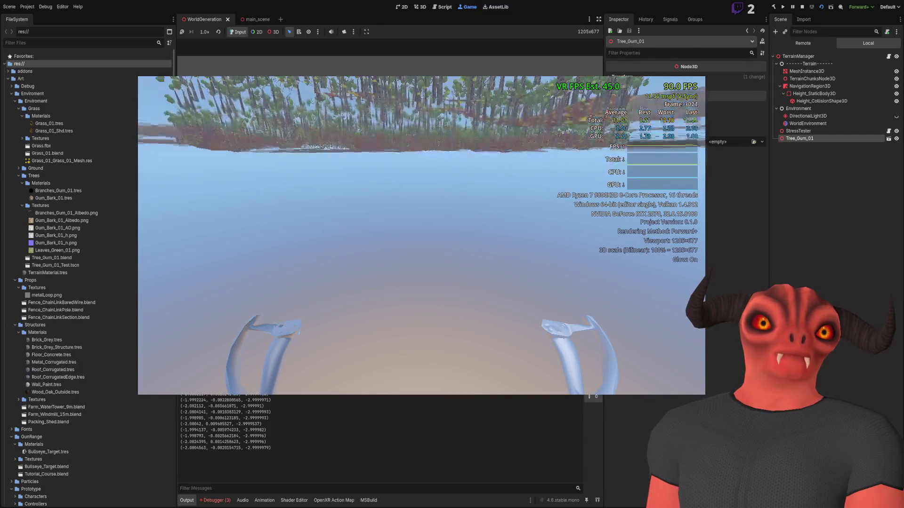
key(alt+Tab)
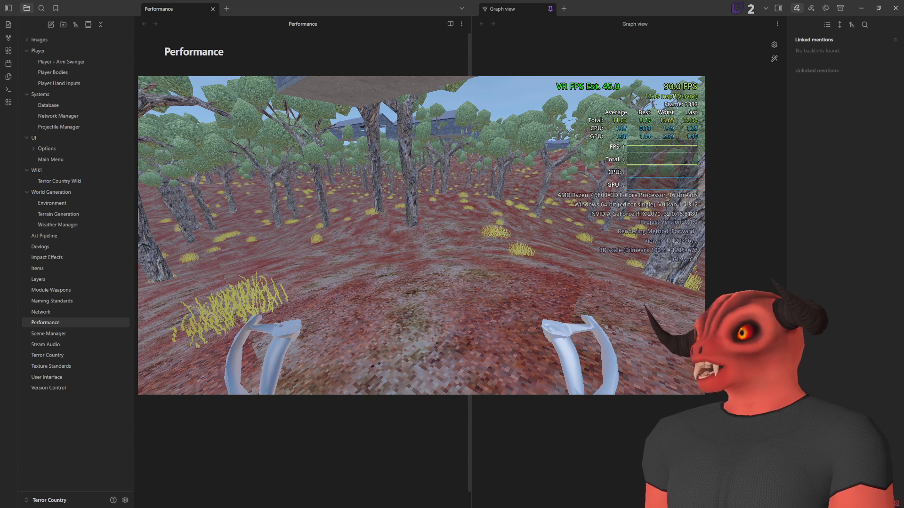
key(alt+Tab)
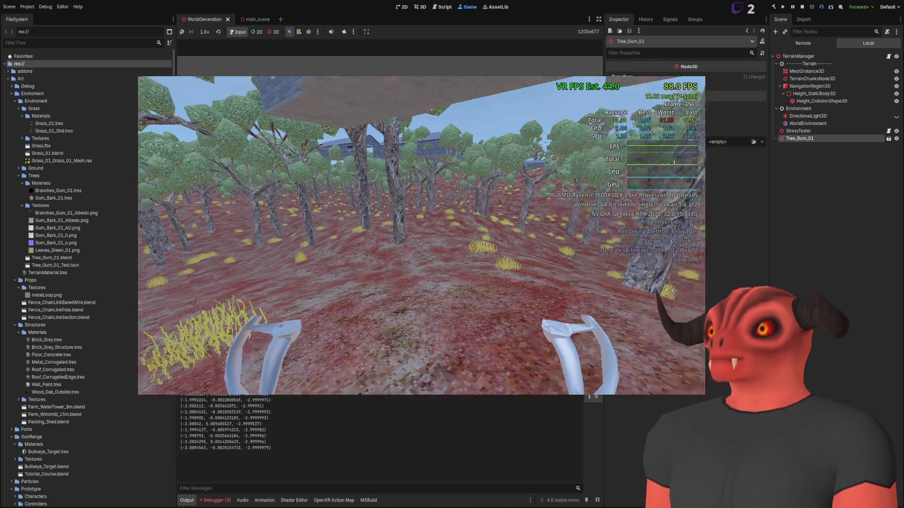
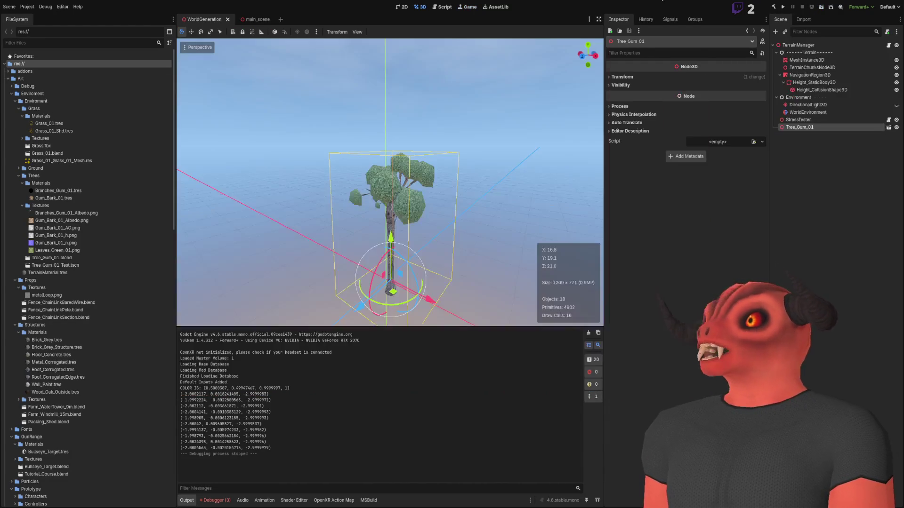
Stop the running VR test with F8 to return to editing Tree_Gum_01
key(F8)
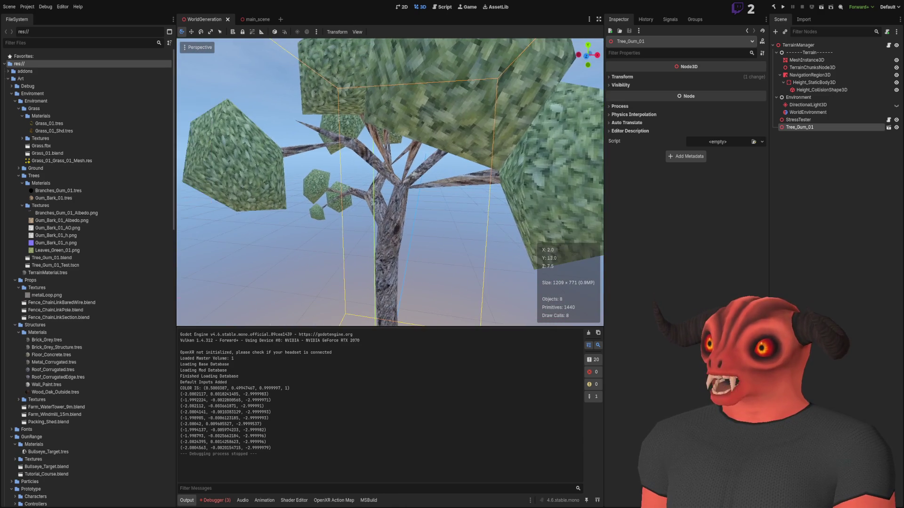
key(f)
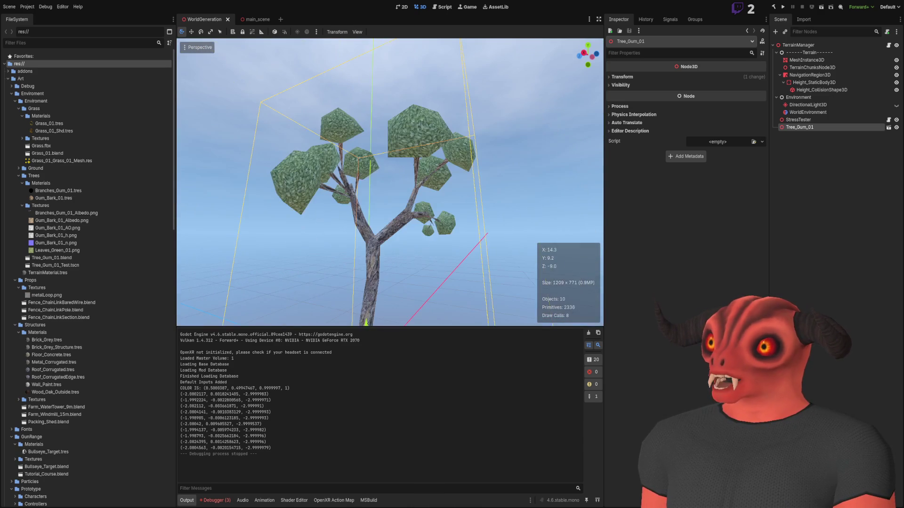
key(w)
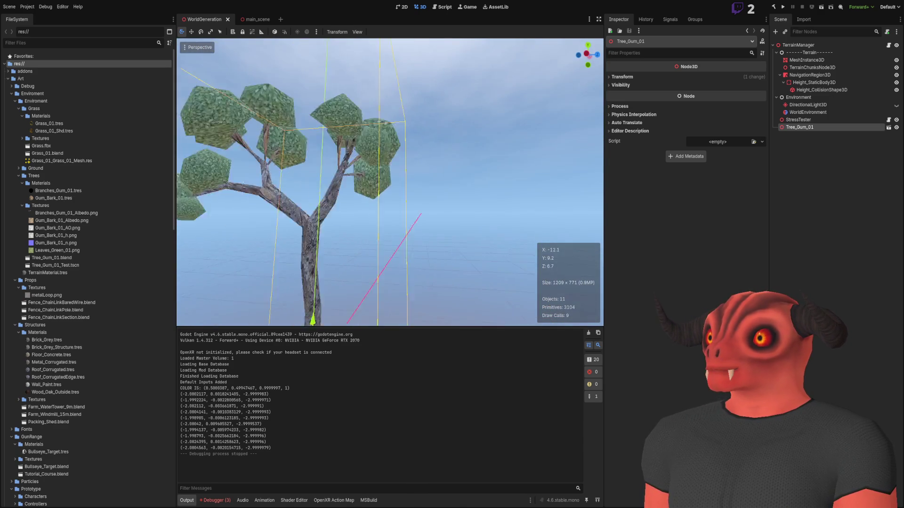
scroll(359, 243, up, 2)
scroll(390, 182, down, 10)
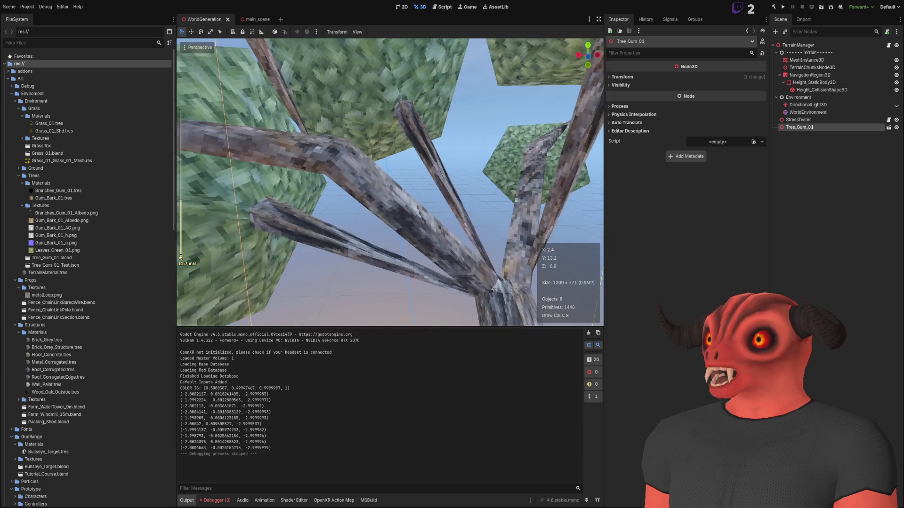
key(f)
key(w)
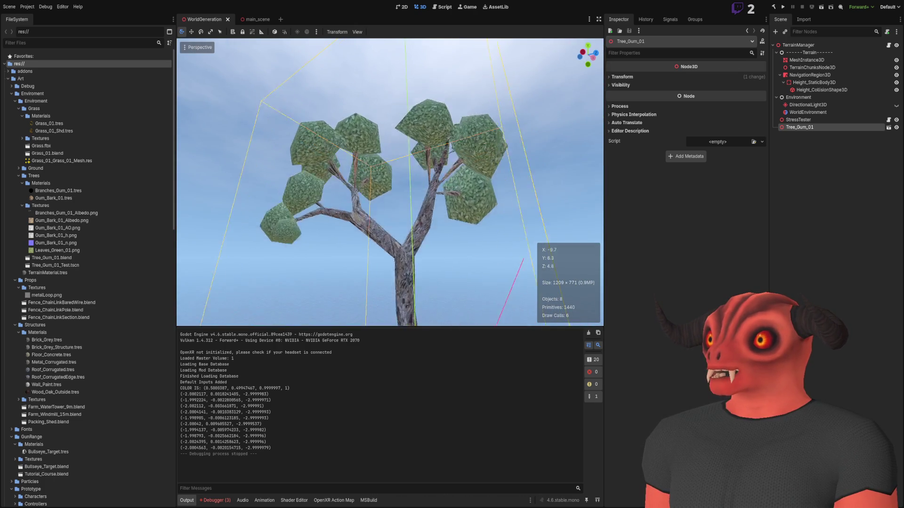
key(w)
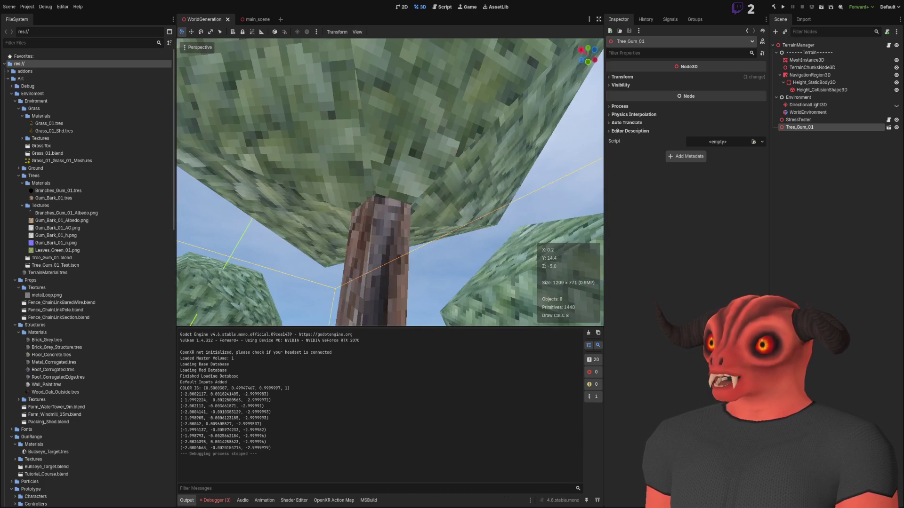
key(w)
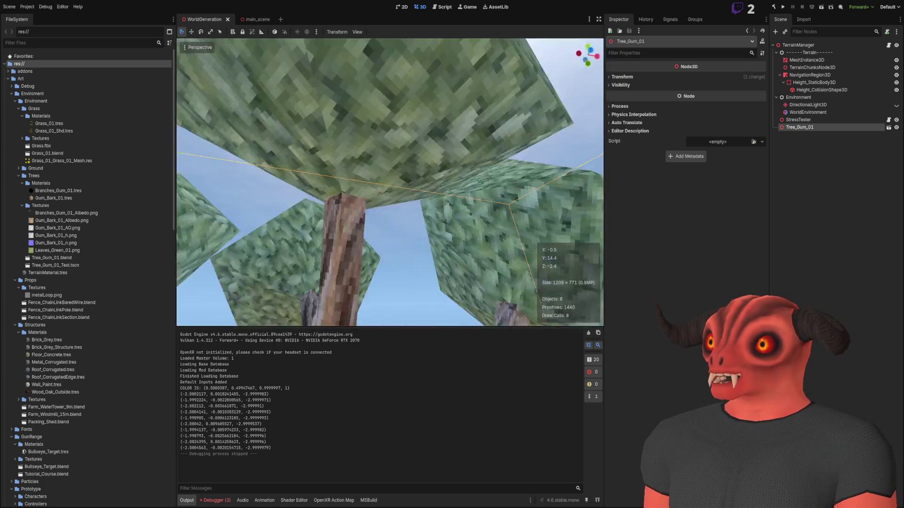
key(f)
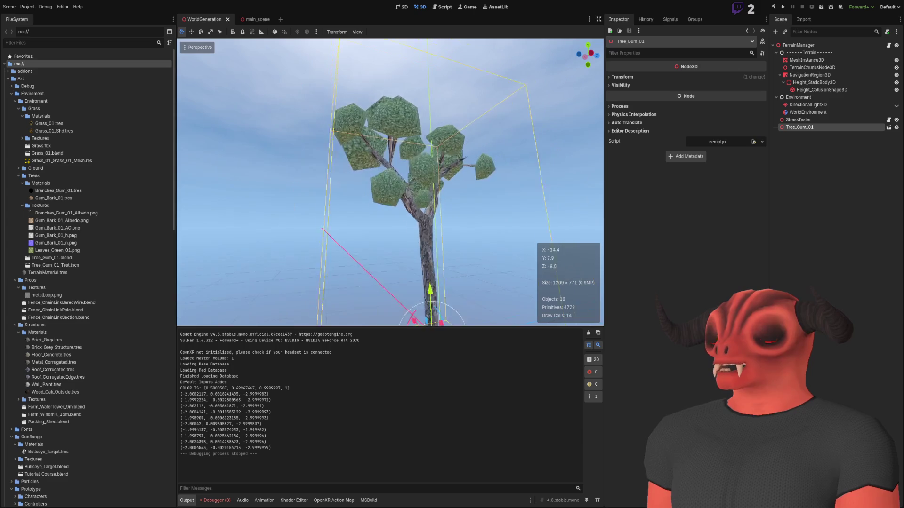
key(w)
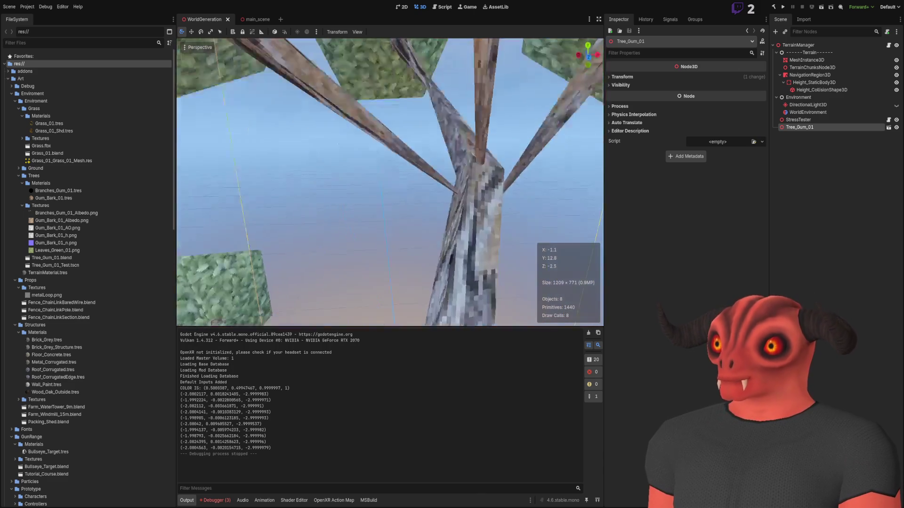
drag(367, 168, 360, 170)
key(s)
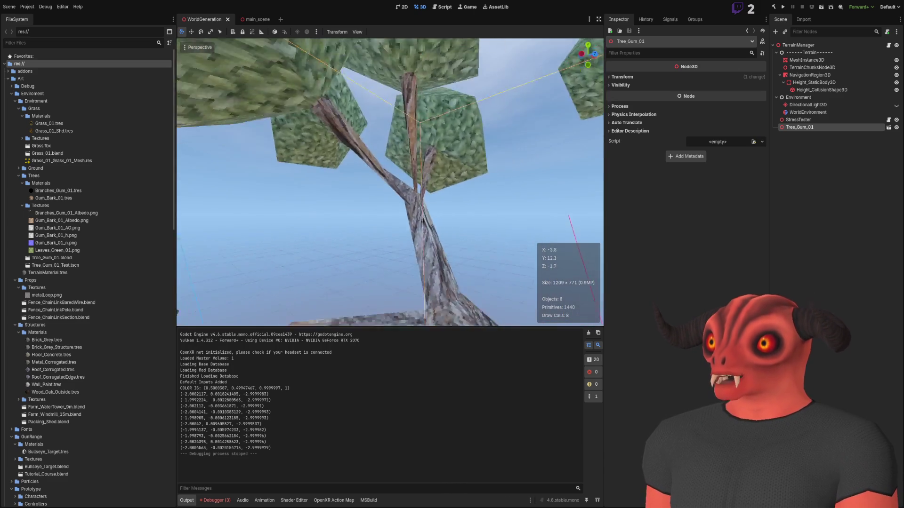
key(w)
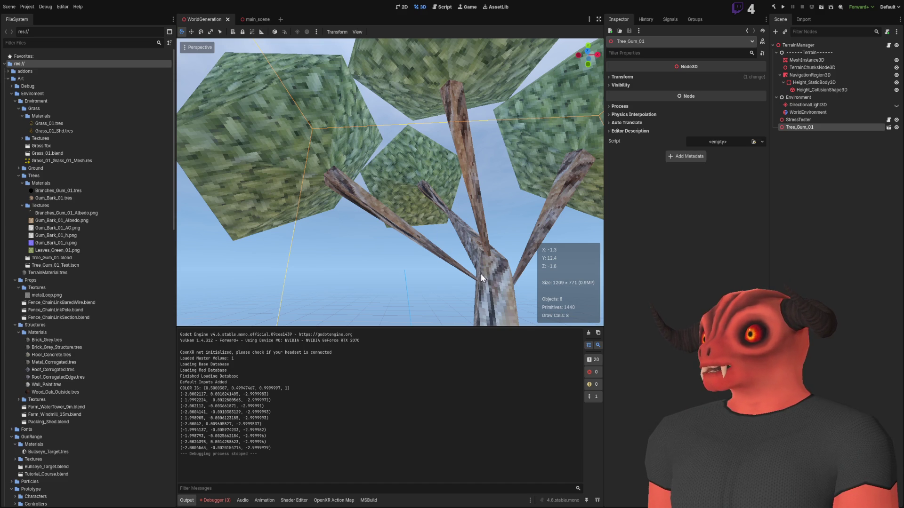
key(w)
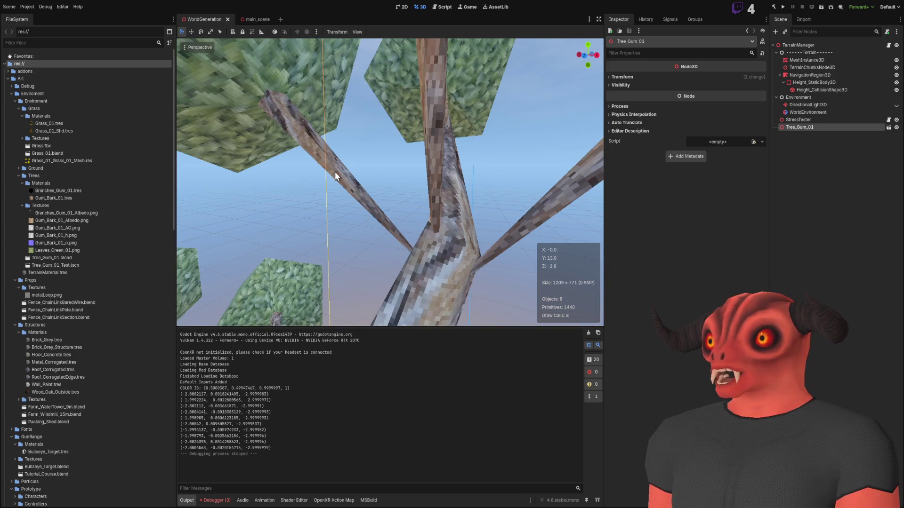
key(s)
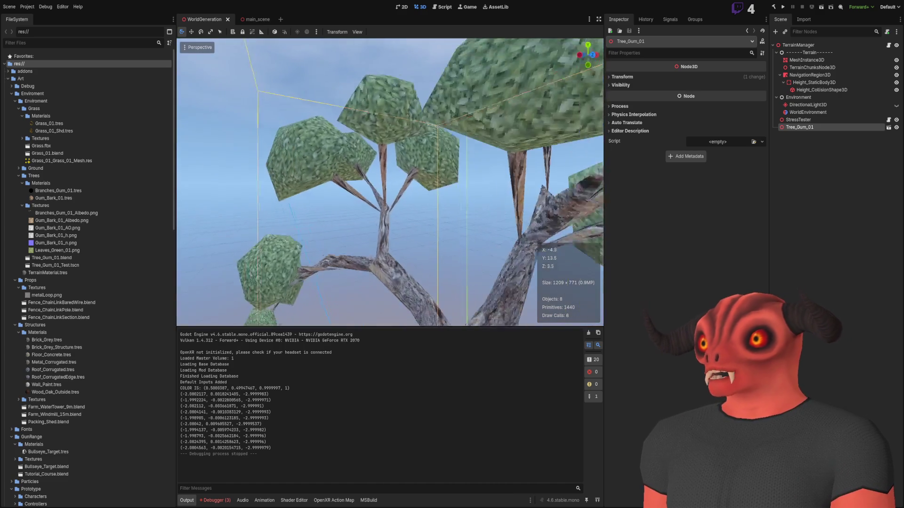
key(w)
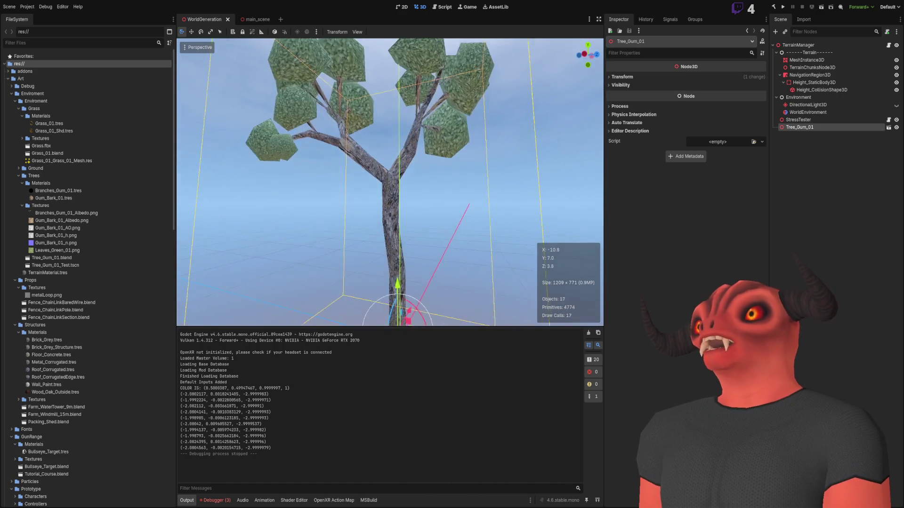
key(w)
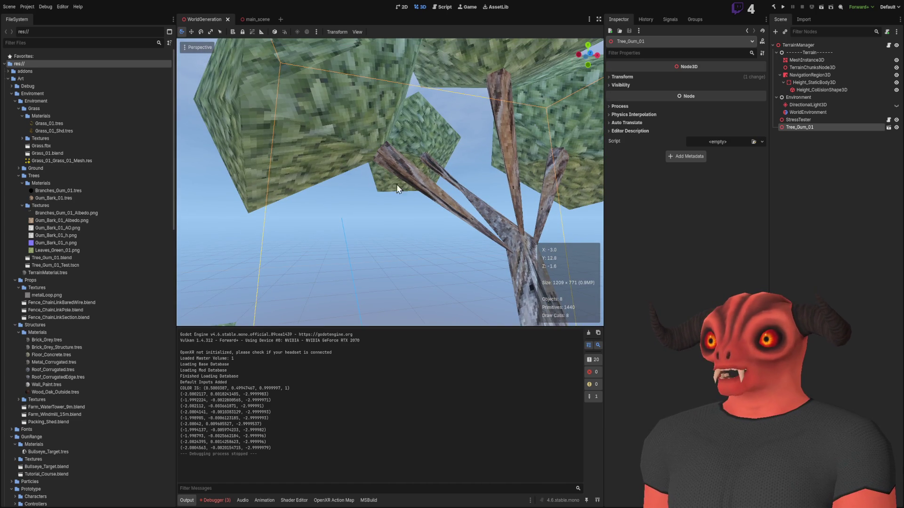
key(s)
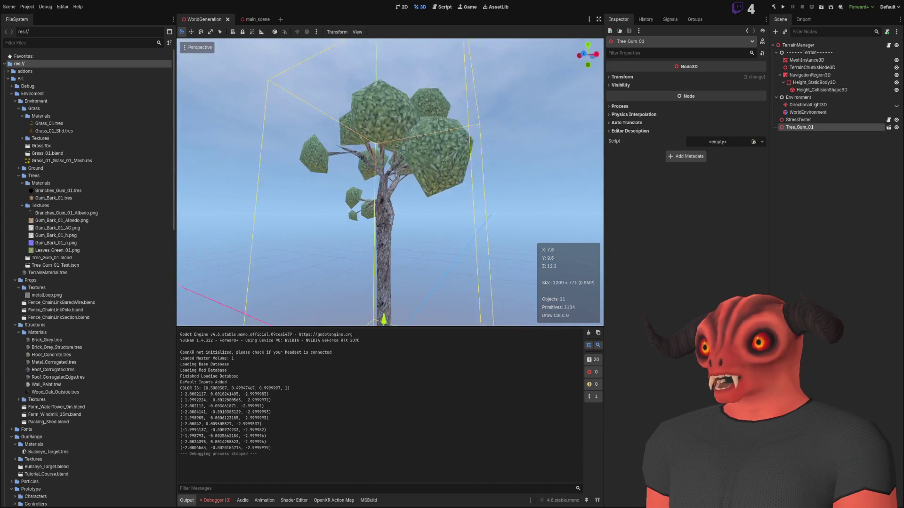
key(f)
key(w)
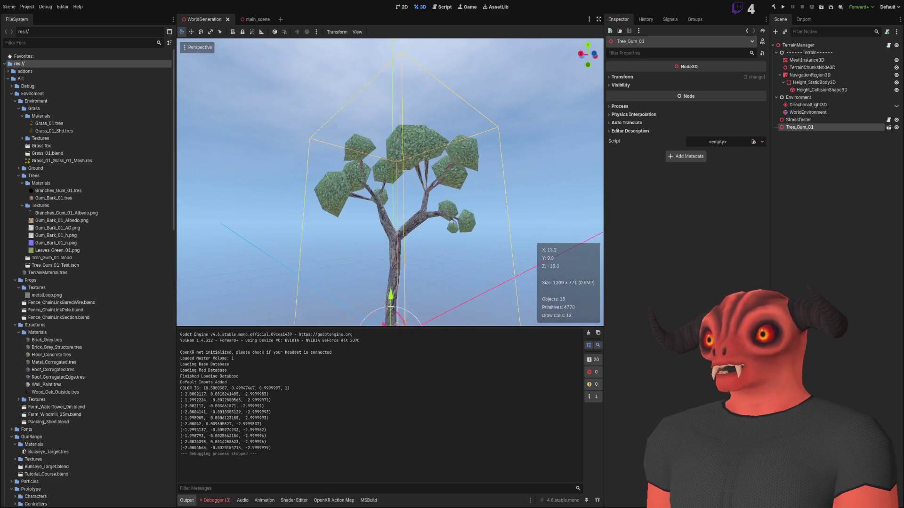
key(w)
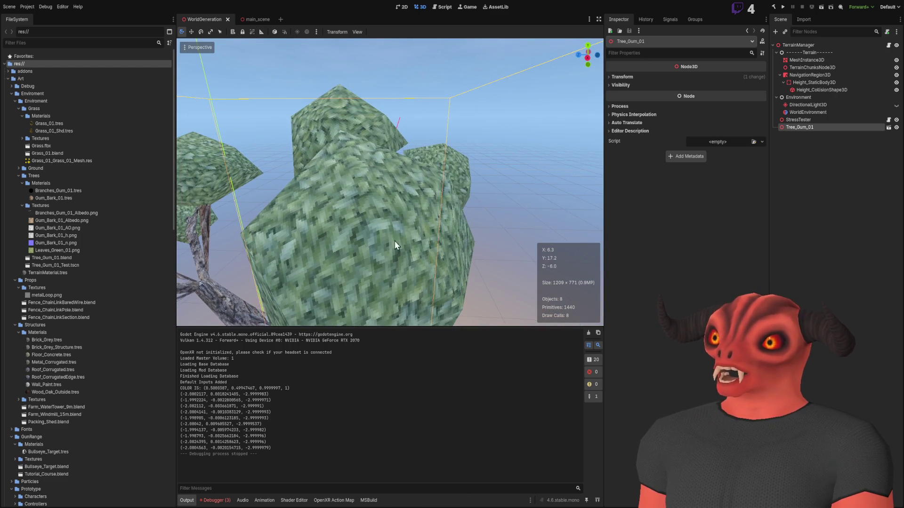
click(390, 81)
key(s)
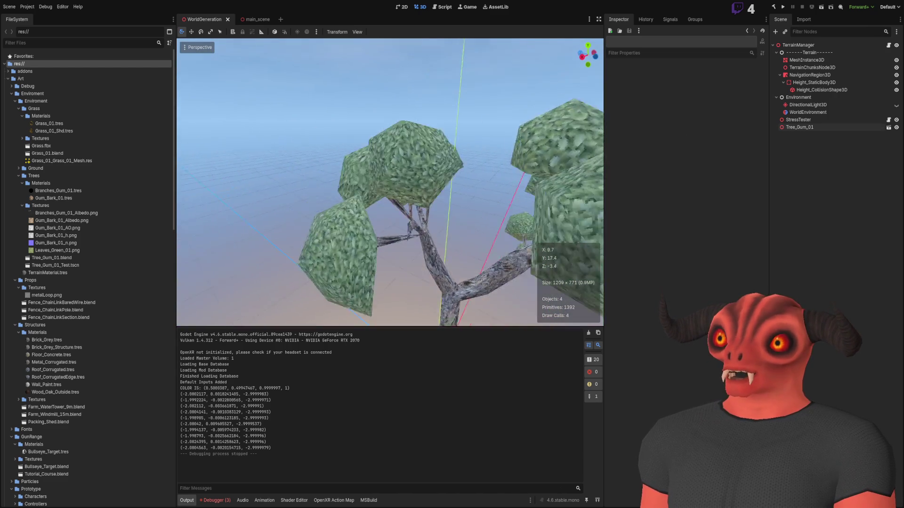
key(w)
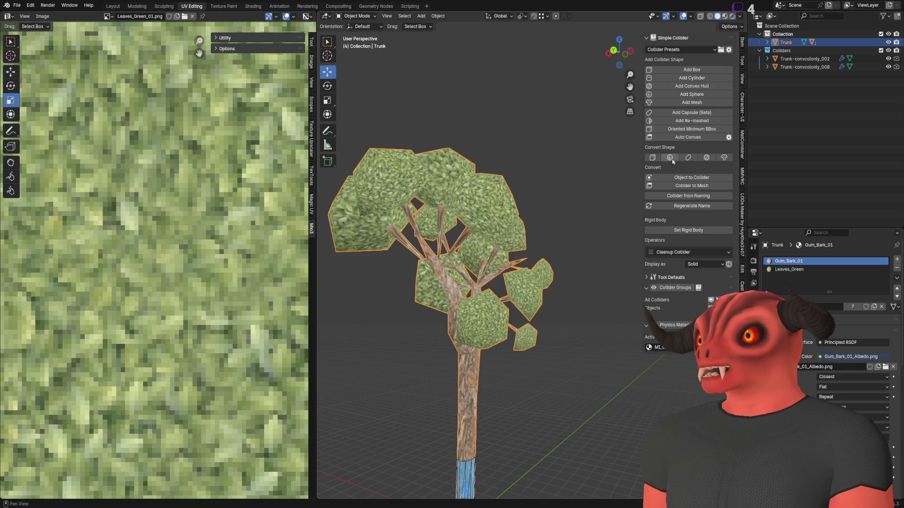
key(alt+Tab)
click(512, 140)
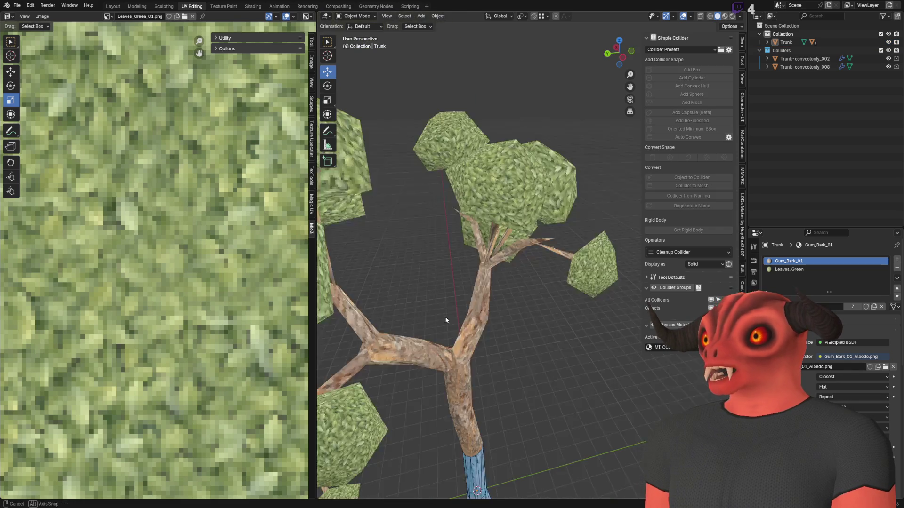
drag(605, 308, 474, 423)
key(alt+Tab)
key(w)
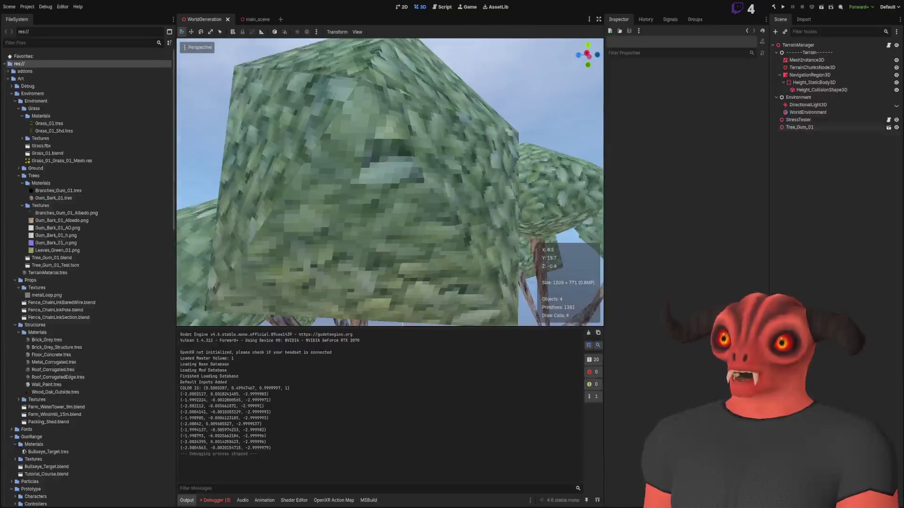
key(s)
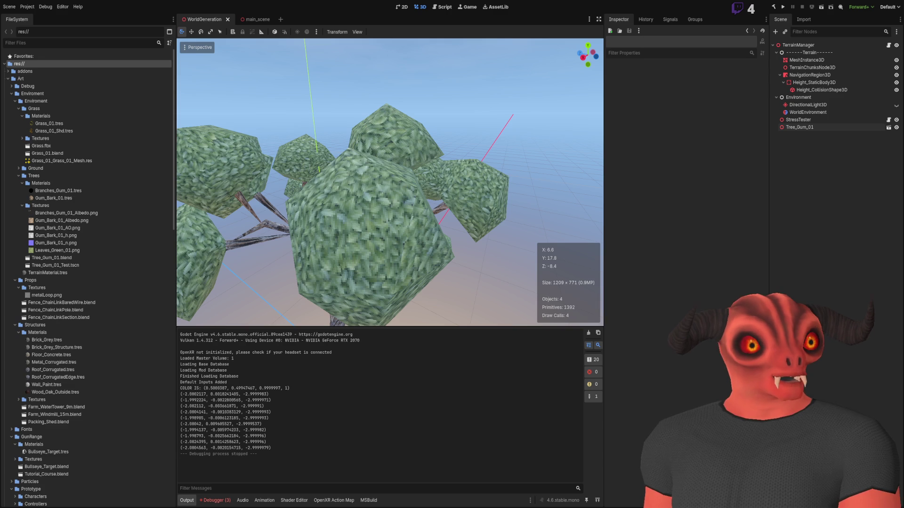
key(q)
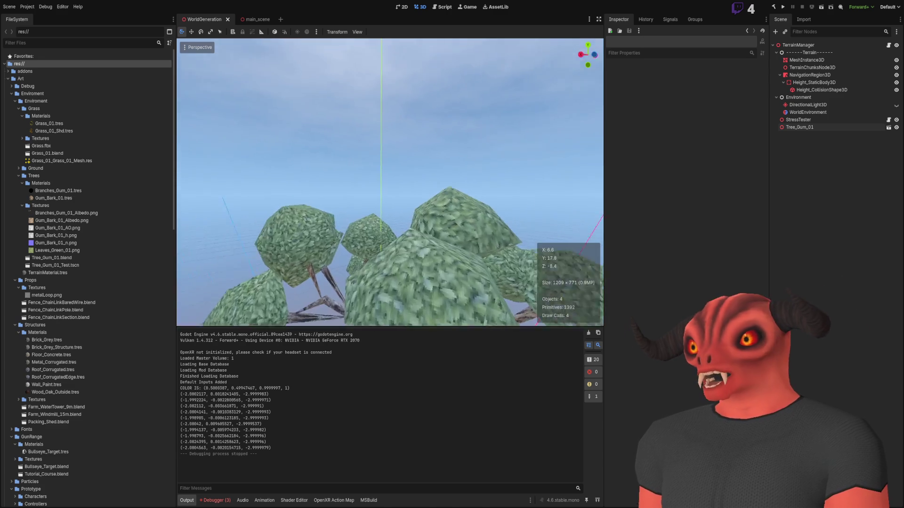
drag(396, 141, 320, 141)
key(e)
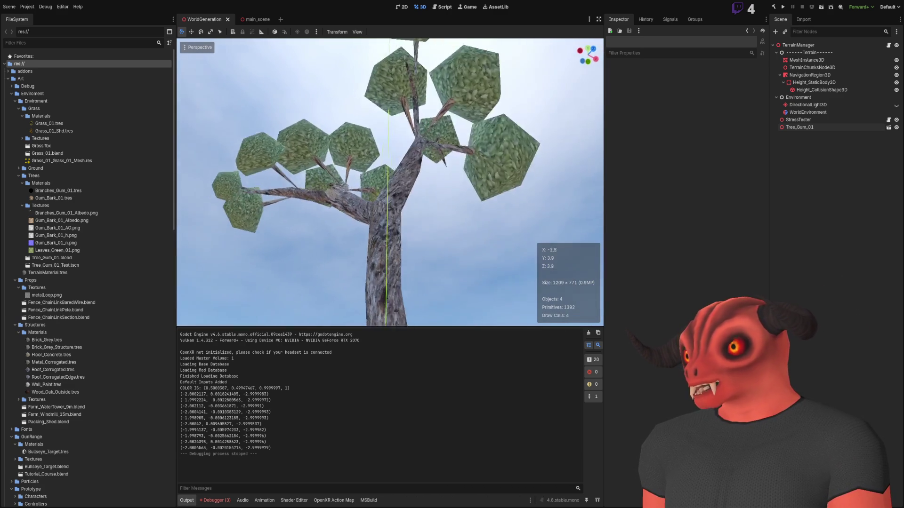
key(q)
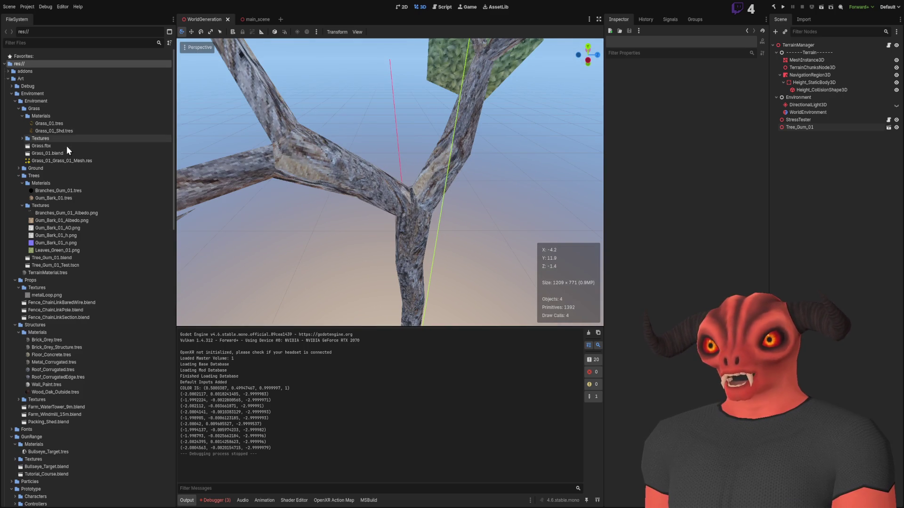
click(67, 199)
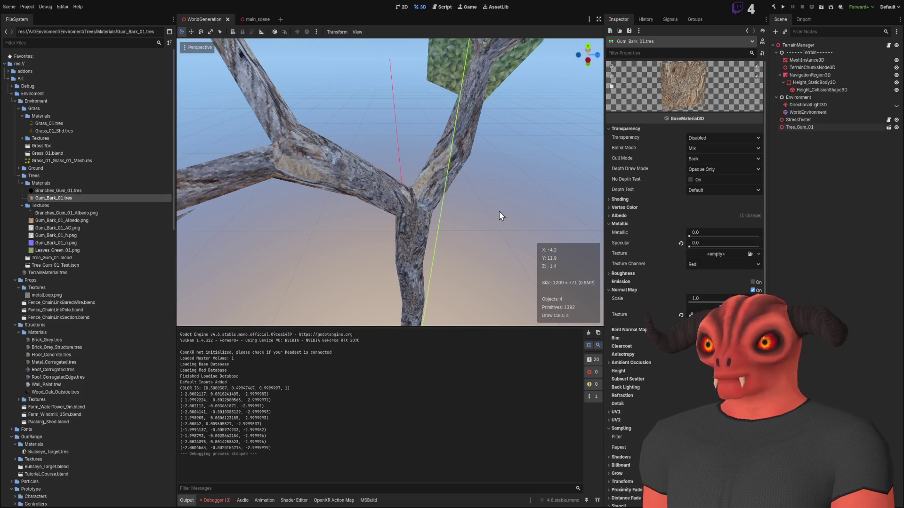
key(s)
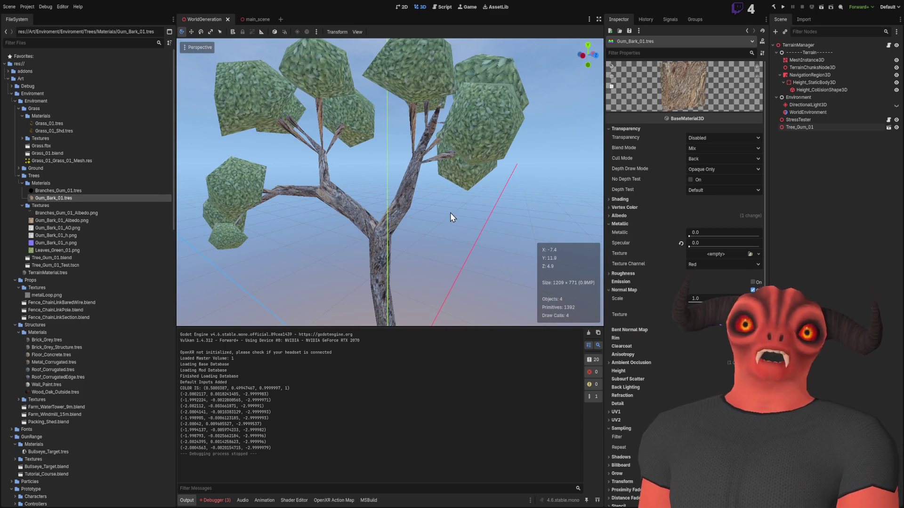
mouse_move(341, 230)
mouse_down()
mouse_move(401, 226)
mouse_move(372, 216)
mouse_up()
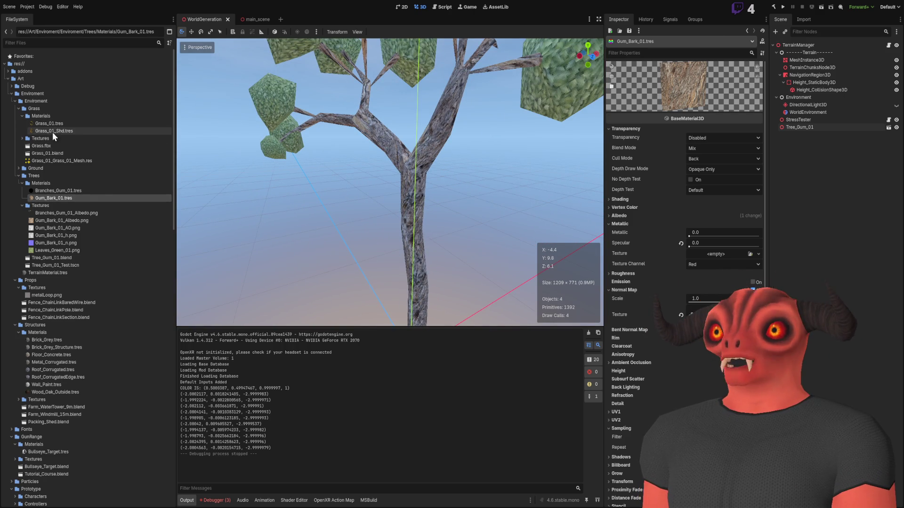
click(41, 146)
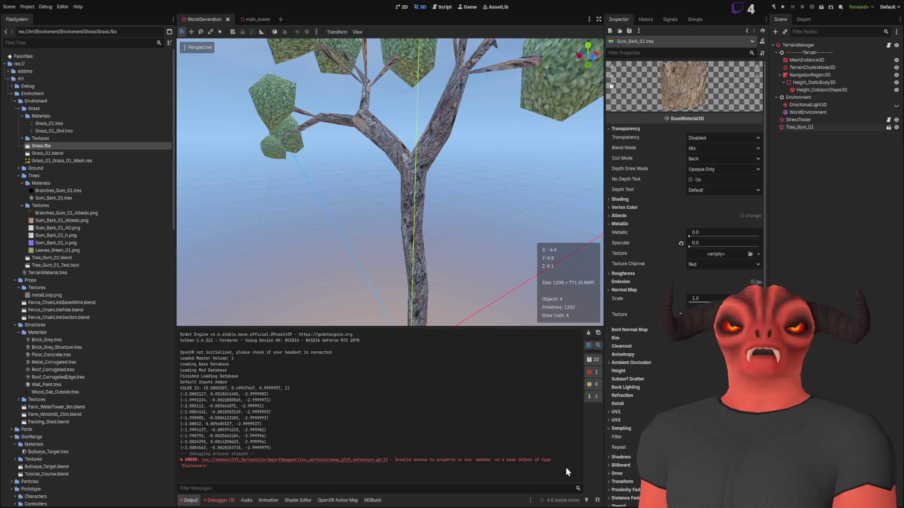
double_click(47, 152)
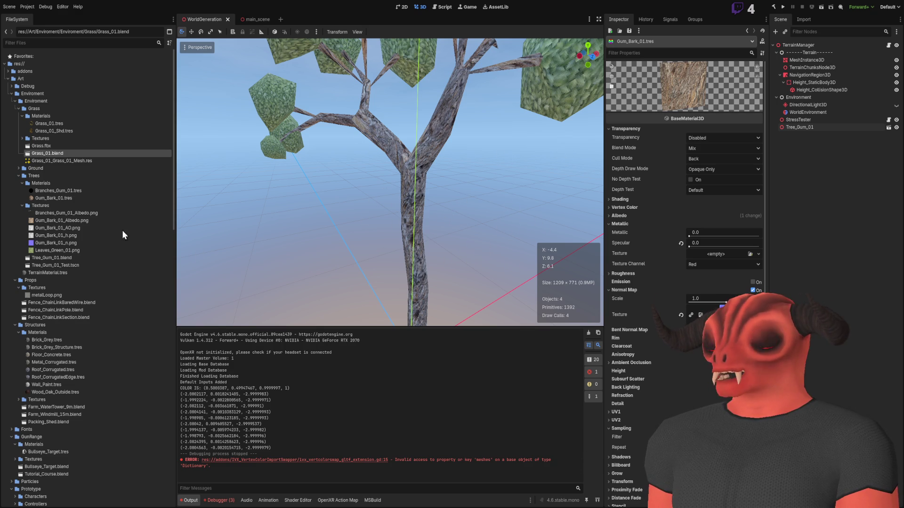
click(72, 148)
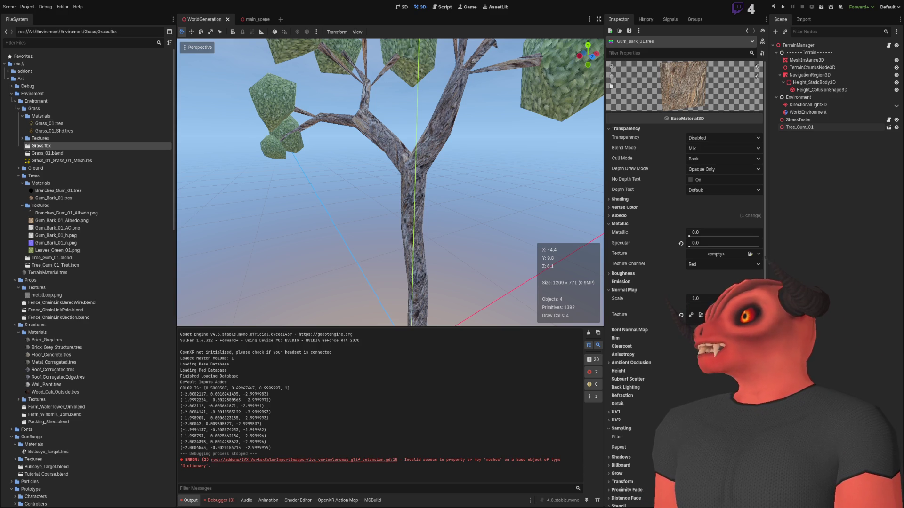
Set Tree_Gum_01's Position X to 0, then frame the whole tree in the viewport
scroll(389, 182, down, 8)
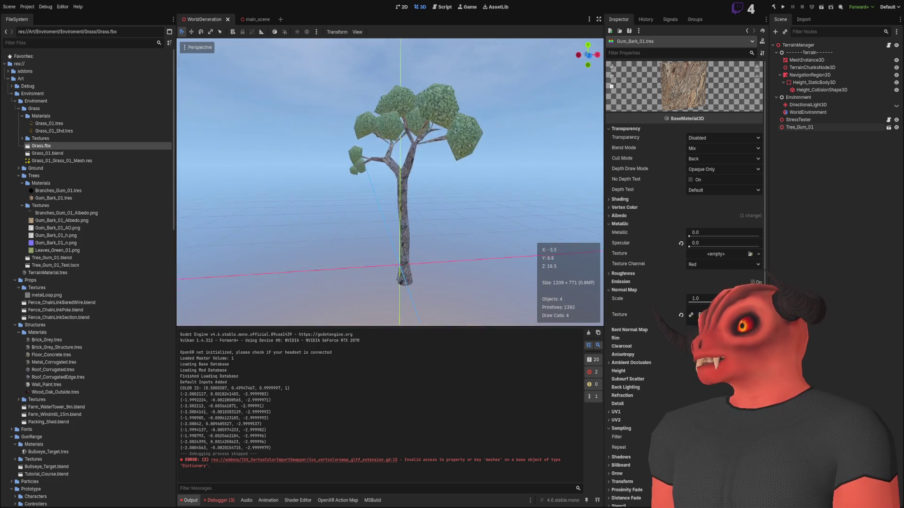
scroll(390, 182, up, 10)
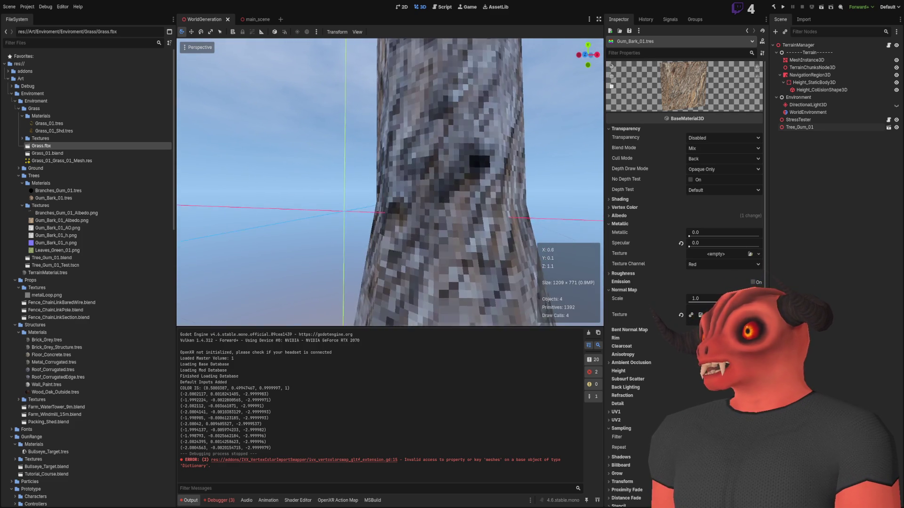
scroll(389, 182, down, 9)
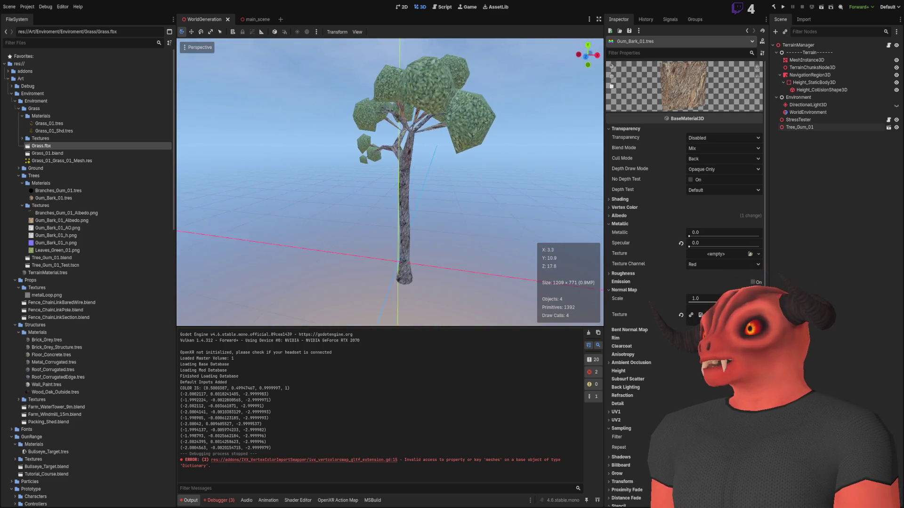
click(821, 130)
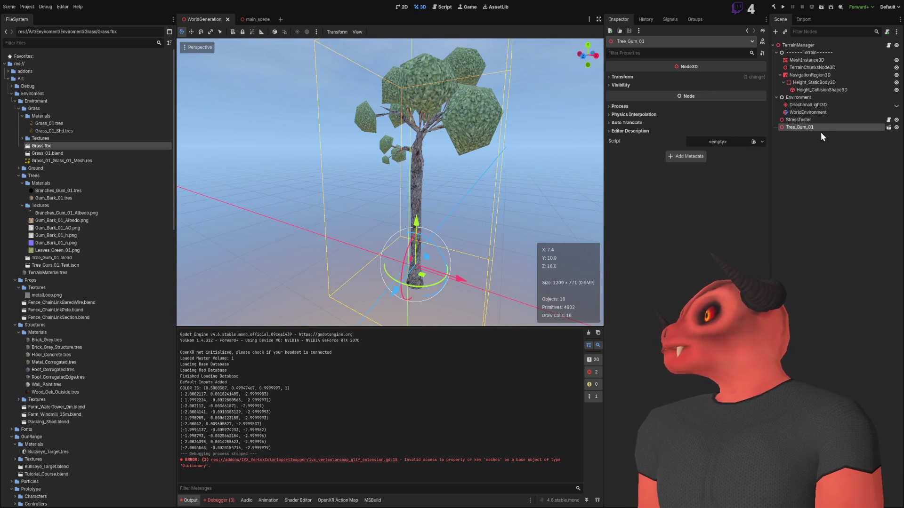
click(625, 77)
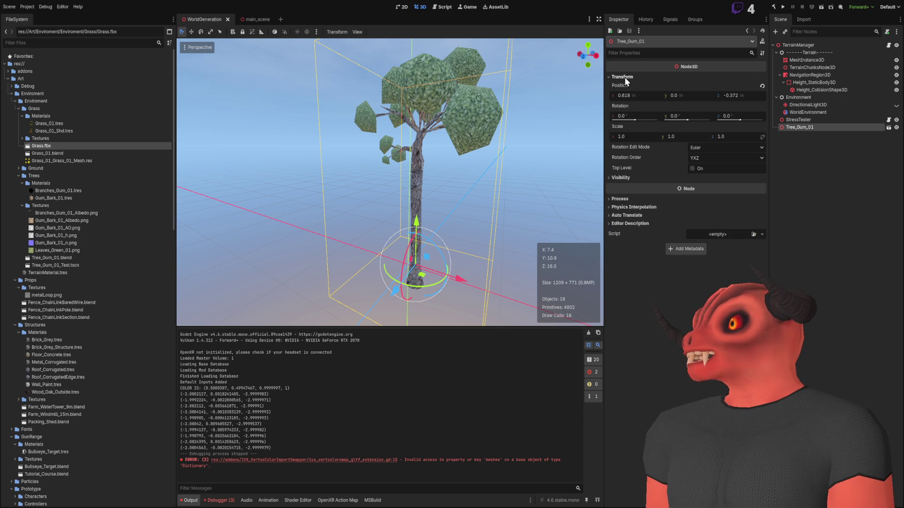
click(657, 96)
text(0)
key(Return)
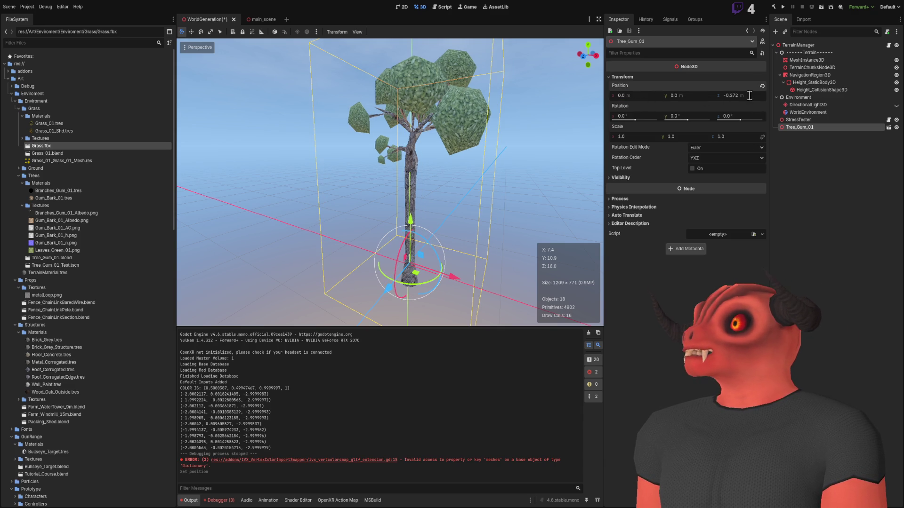
click(812, 214)
scroll(390, 182, up, 5)
drag(389, 182, 437, 174)
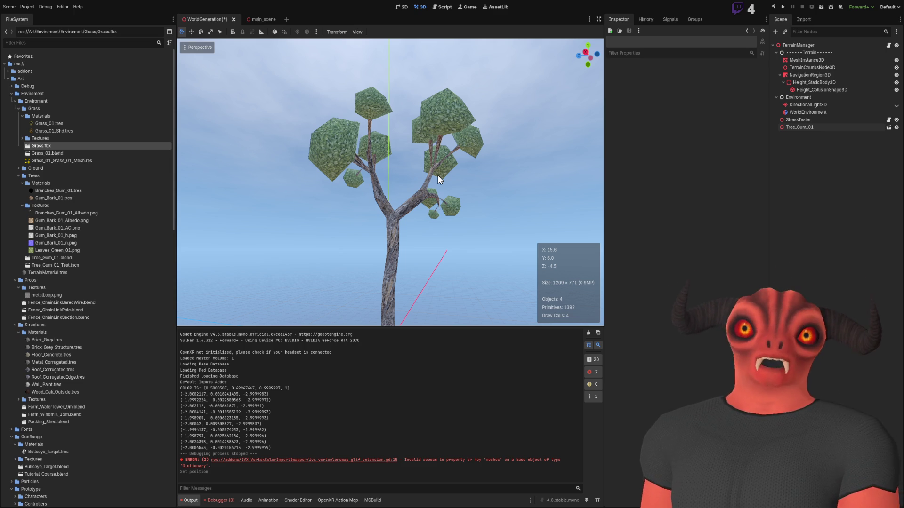
mouse_move(437, 174)
mouse_down()
mouse_move(390, 177)
mouse_move(433, 207)
mouse_up()
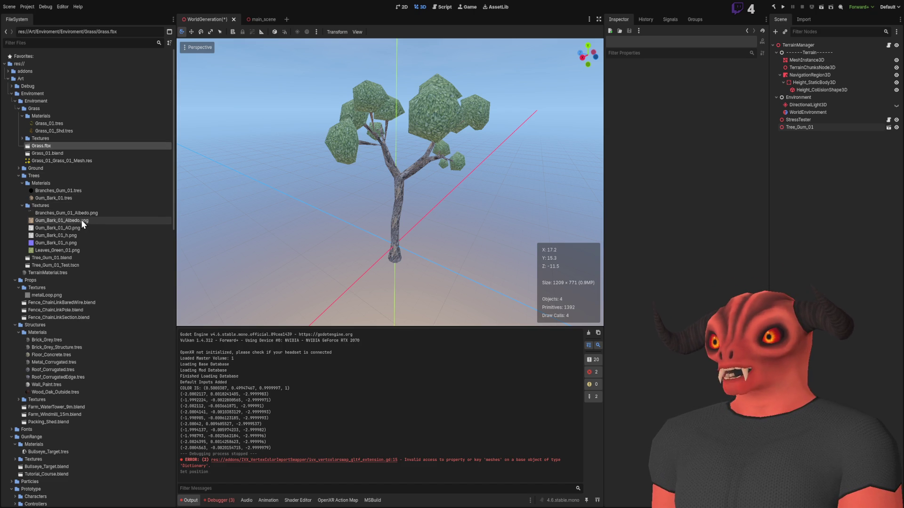
Open the Leaves_Green material and set its Distance Fade mode to Pixel Dither
click(76, 192)
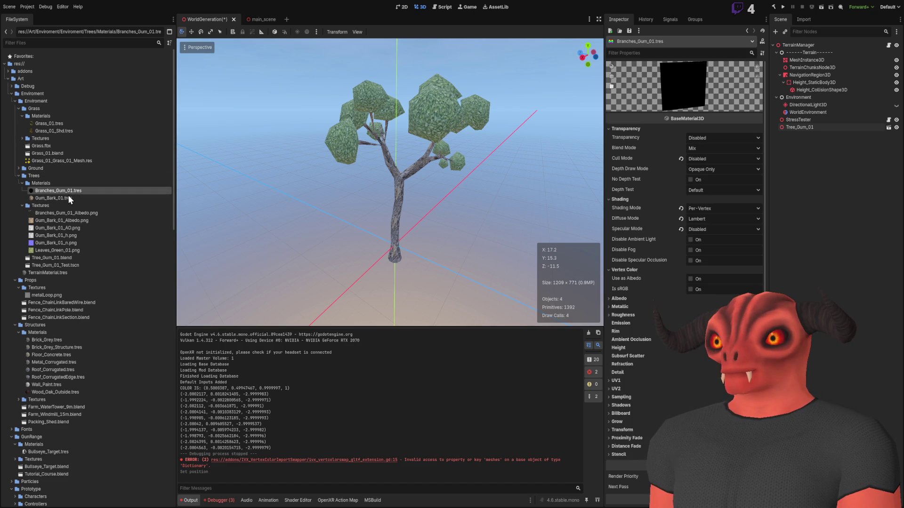
click(53, 258)
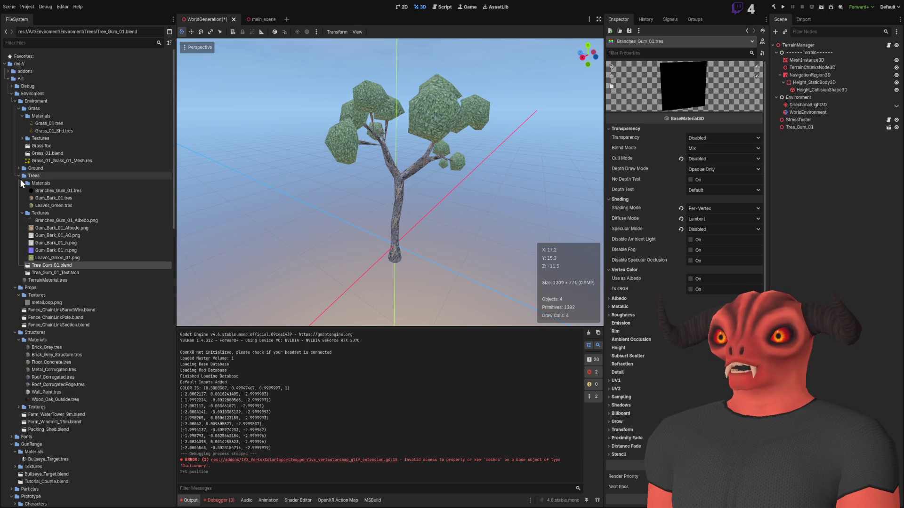
click(57, 206)
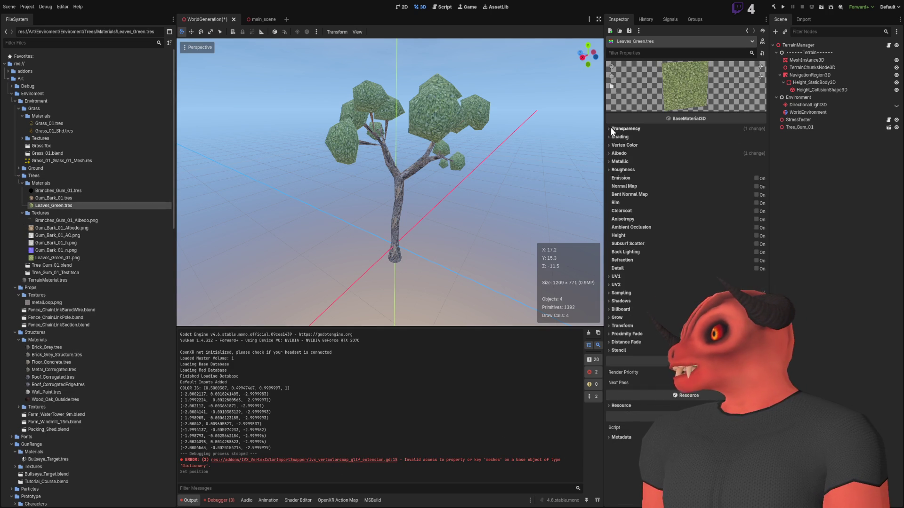
click(626, 129)
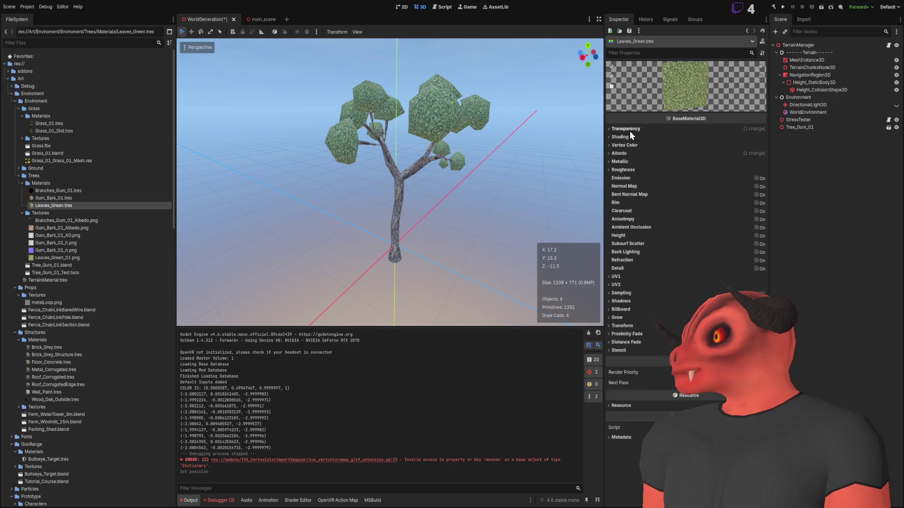
click(620, 345)
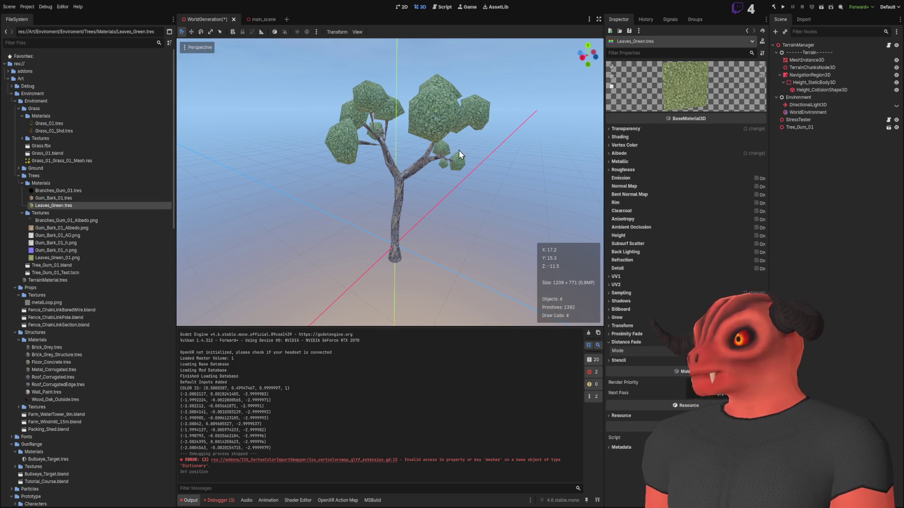
click(706, 372)
Fly close to the canopy and try Object Dither distance fade on the leaves
key(w)
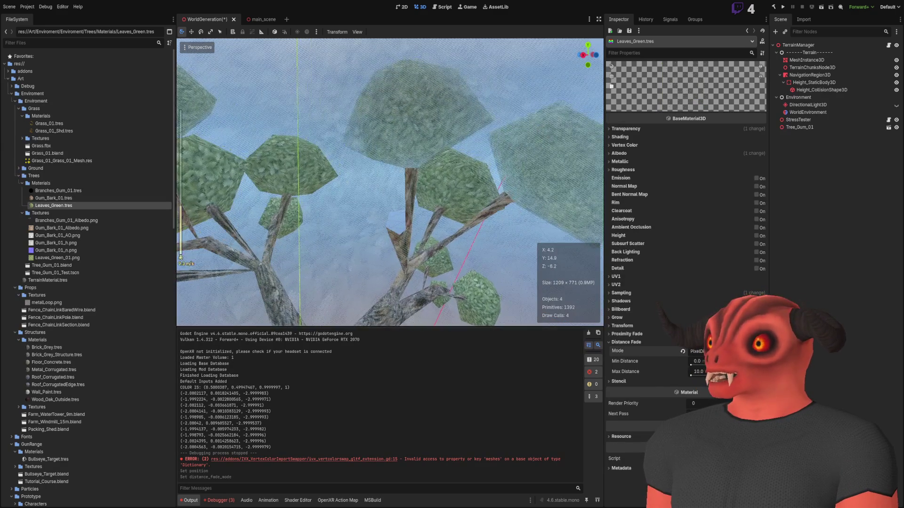
key(w)
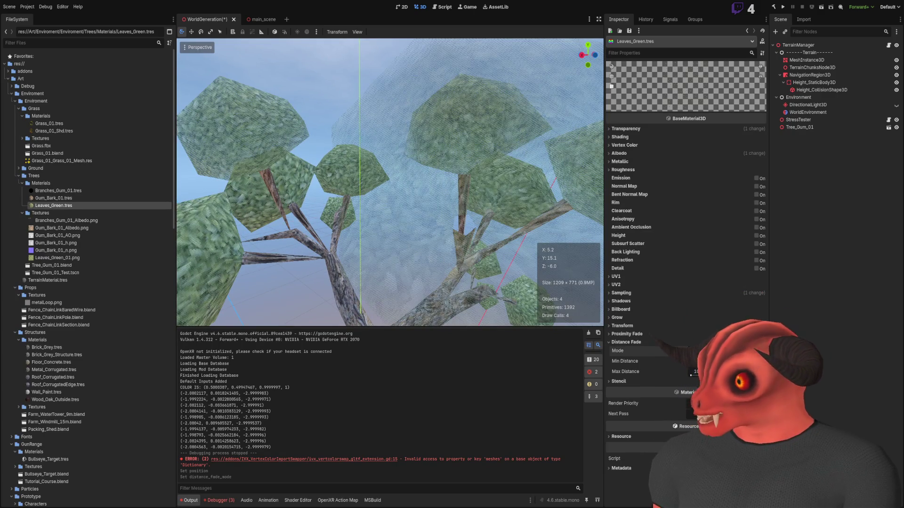
key(w)
key(w)
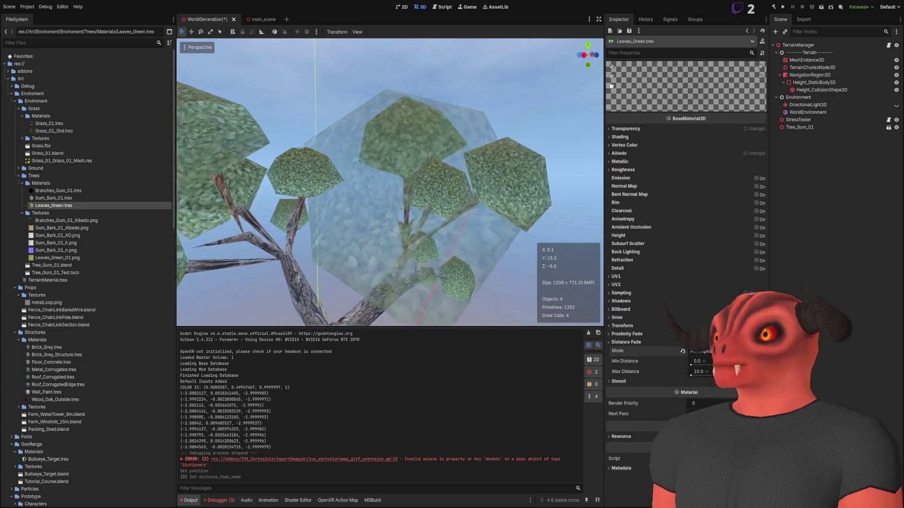
key(w)
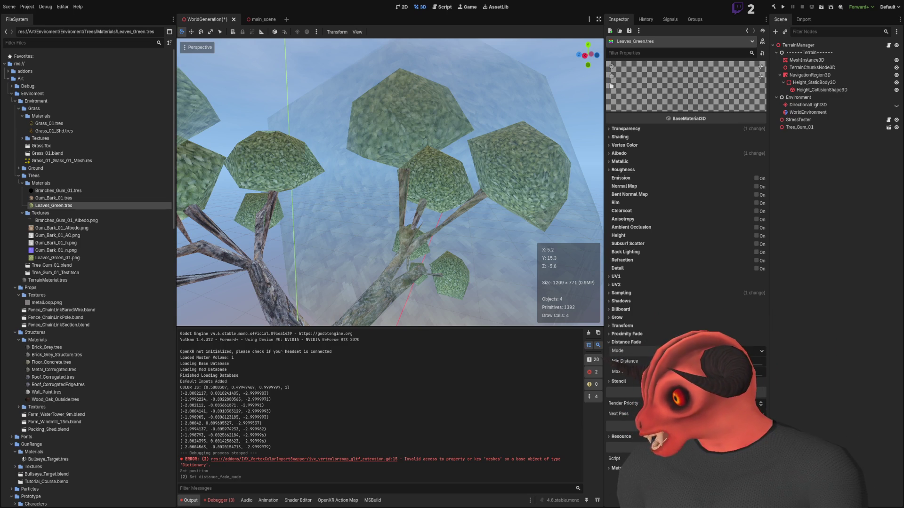
click(636, 344)
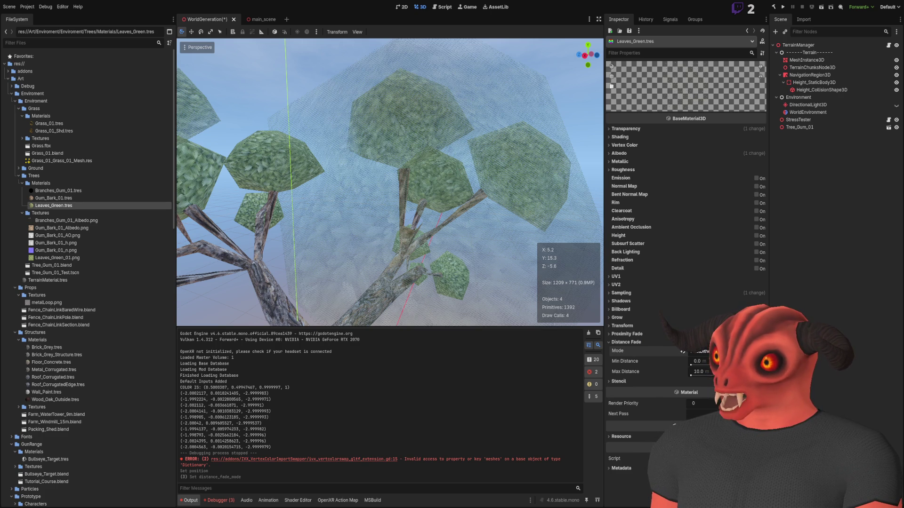
Switch the leaf distance fade back to Pixel Dither and inspect the dithered leaves
scroll(542, 303, up, 3)
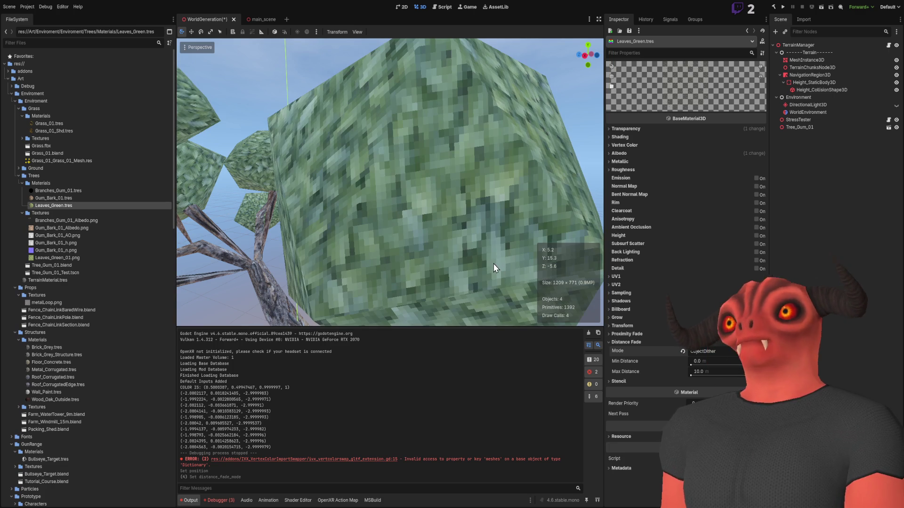
mouse_move(493, 264)
mouse_down()
mouse_move(541, 268)
mouse_move(517, 254)
mouse_move(490, 170)
mouse_move(478, 202)
mouse_move(459, 191)
mouse_up()
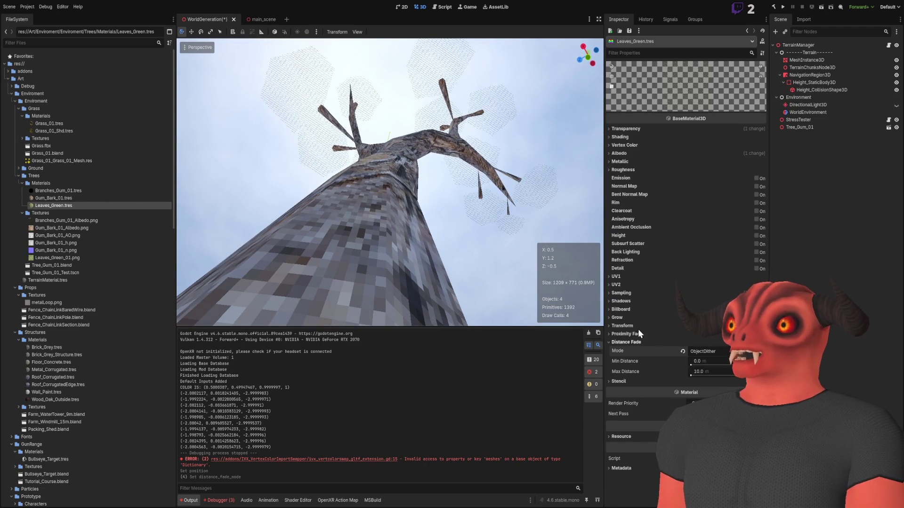
click(719, 351)
click(712, 377)
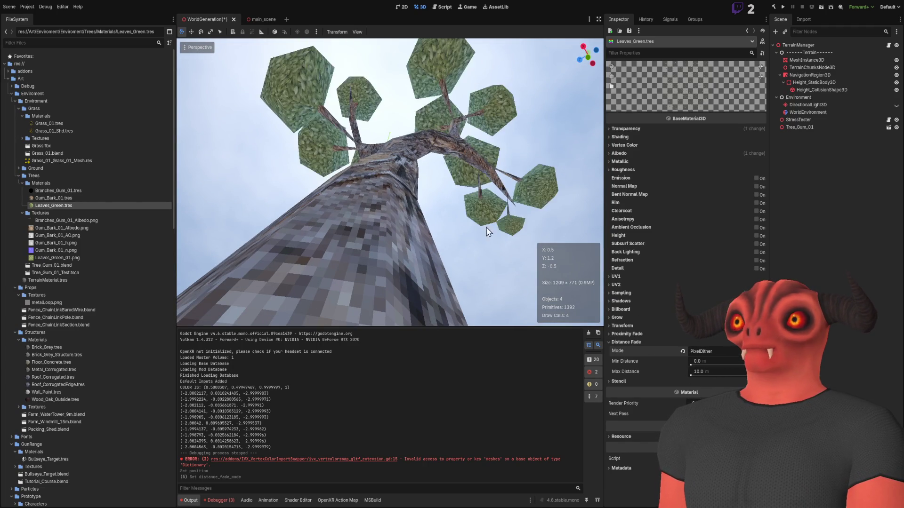
mouse_move(459, 191)
mouse_down()
mouse_move(440, 172)
mouse_move(462, 213)
mouse_up()
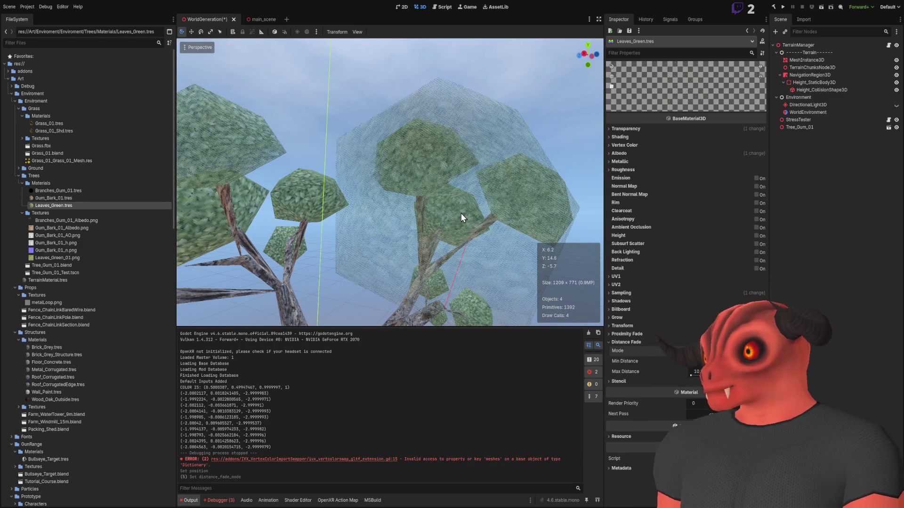
mouse_move(434, 204)
mouse_down()
mouse_move(389, 182)
mouse_move(530, 149)
mouse_up()
Tune the leaf fade distances, trying minimums of 10 and 5 before settling on 1.0
drag(479, 139, 422, 201)
click(718, 361)
text(10)
key(Return)
drag(600, 316, 587, 312)
drag(432, 210, 432, 210)
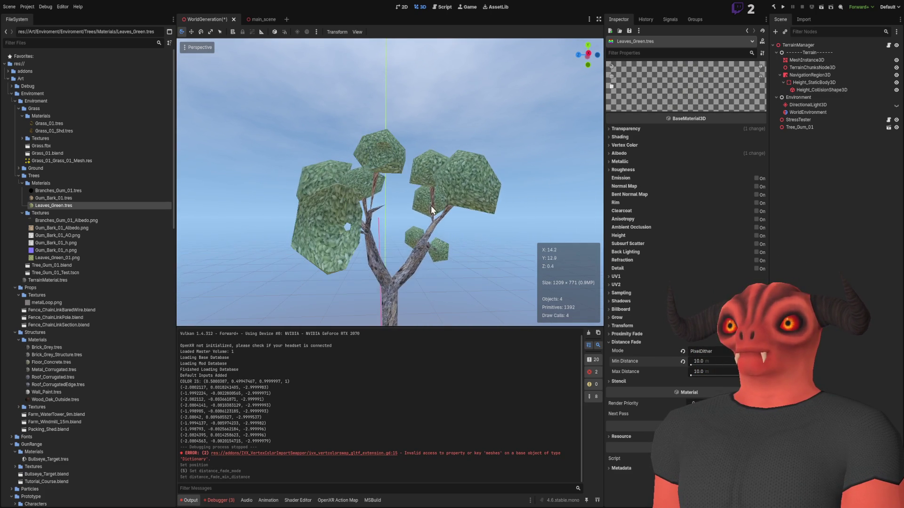
click(710, 361)
text(5)
key(Return)
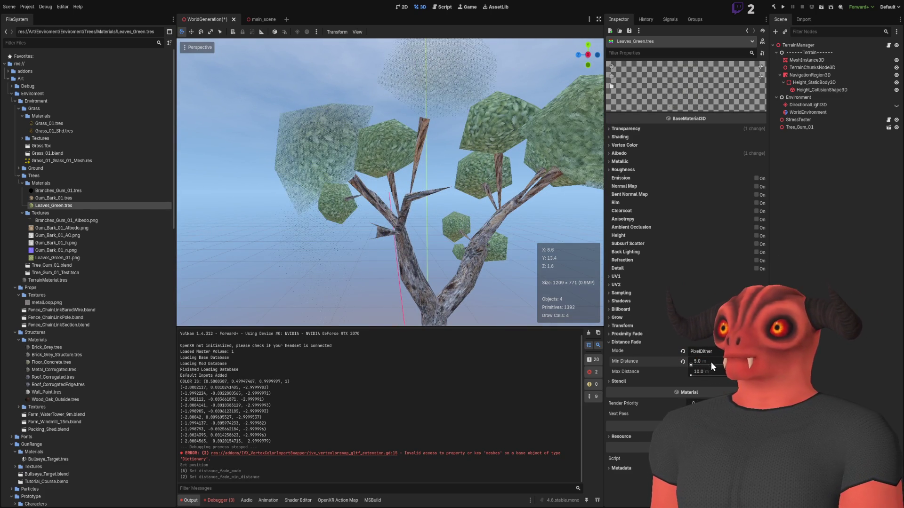
click(710, 361)
text(1)
key(Return)
text(5)
key(Return)
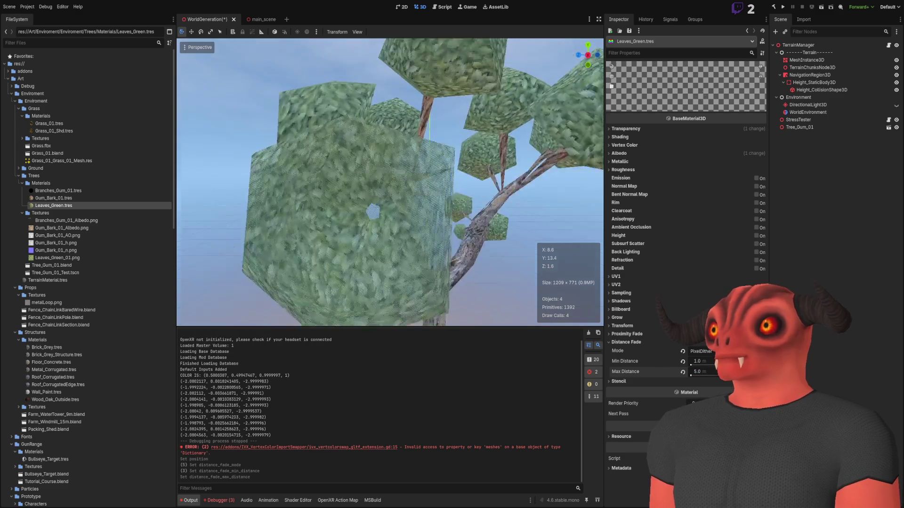
Fly in and out of the leaf clusters to check the close-up dither fade
key(w)
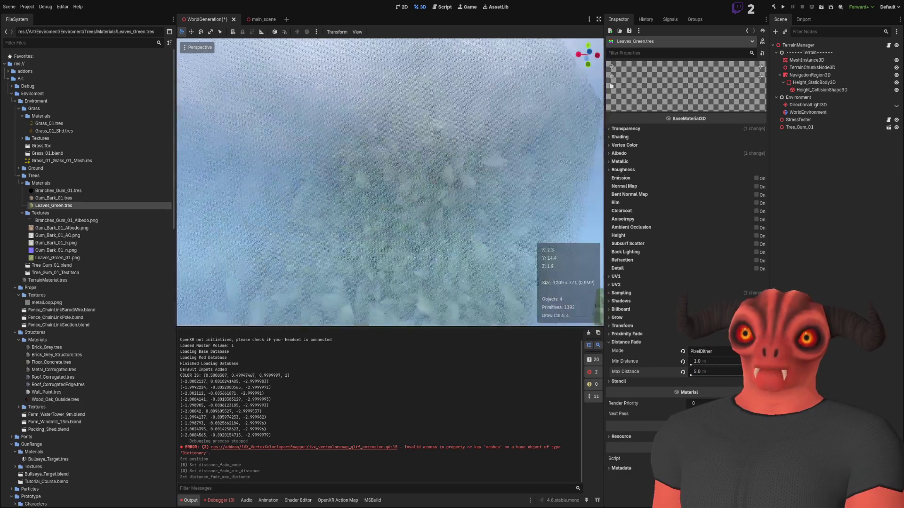
key(w)
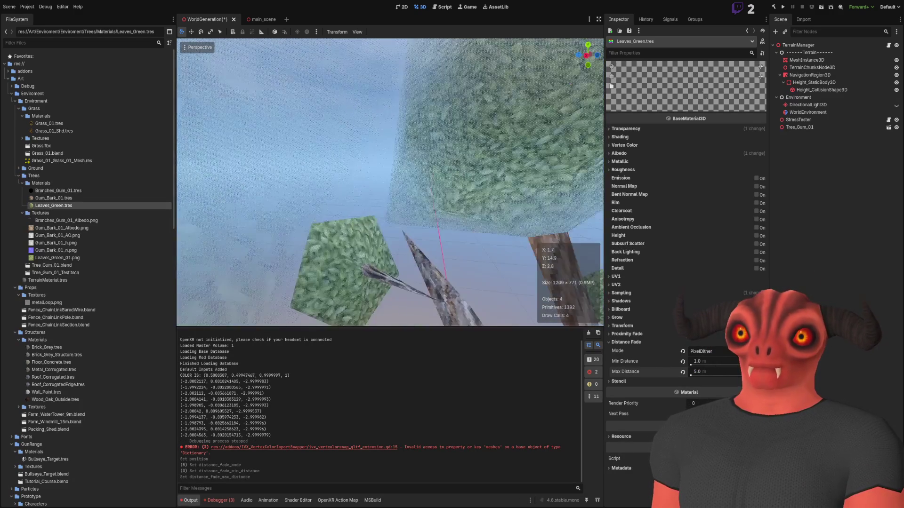
key(s)
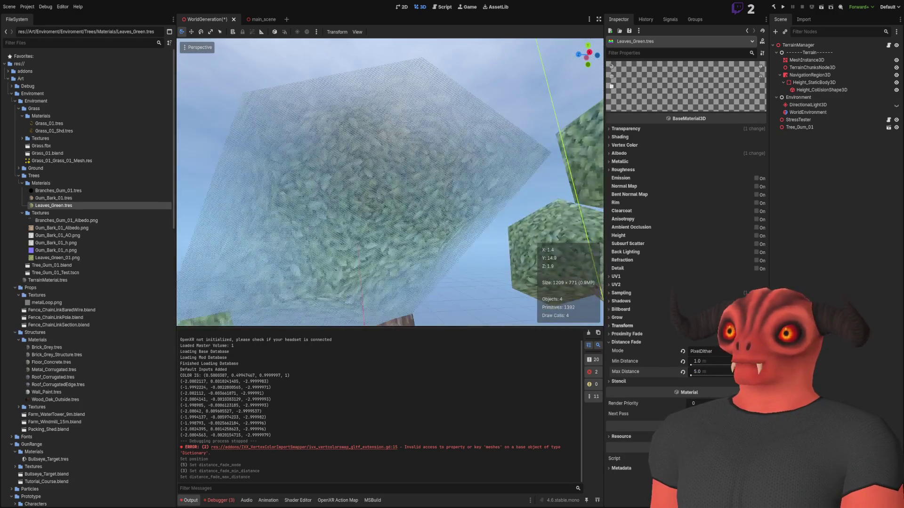
key(w)
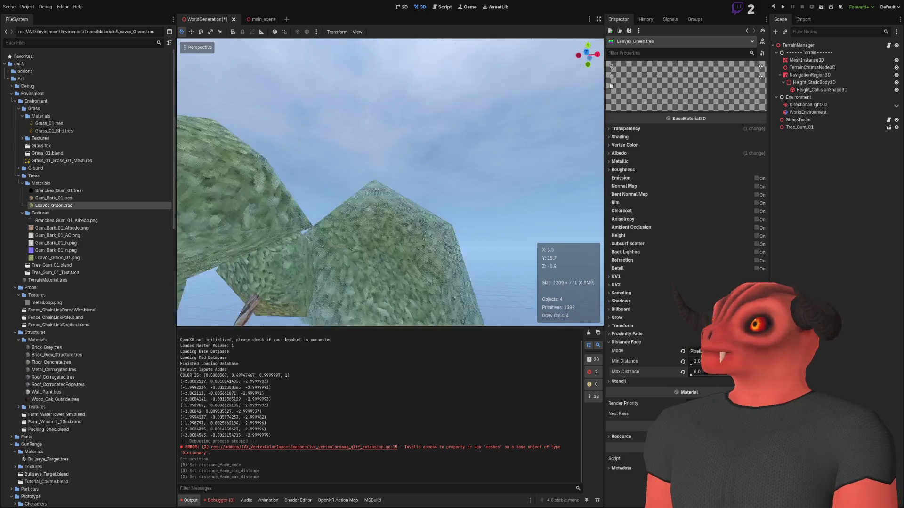
key(s)
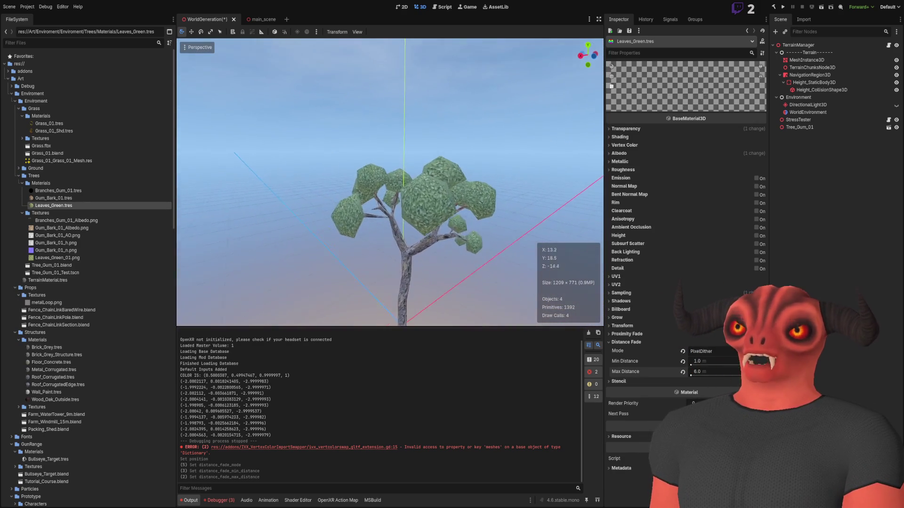
key(w)
key(w)
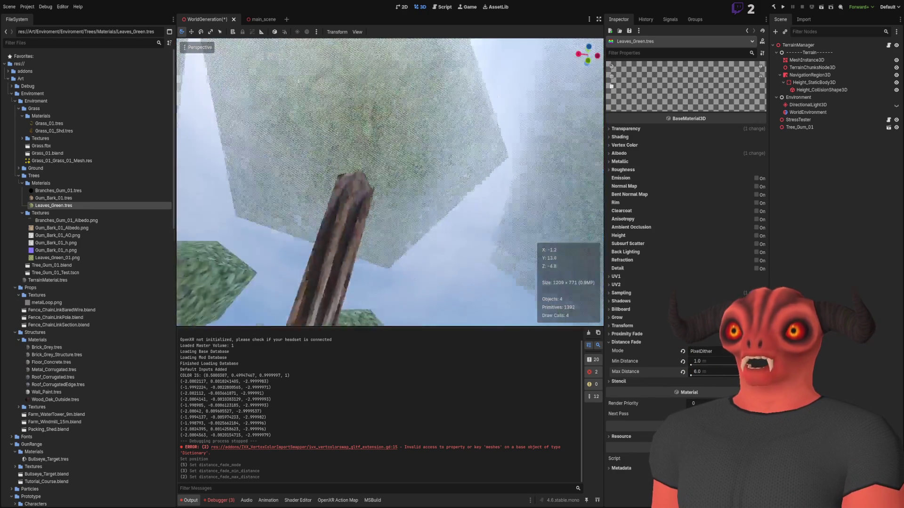
key(s)
key(w)
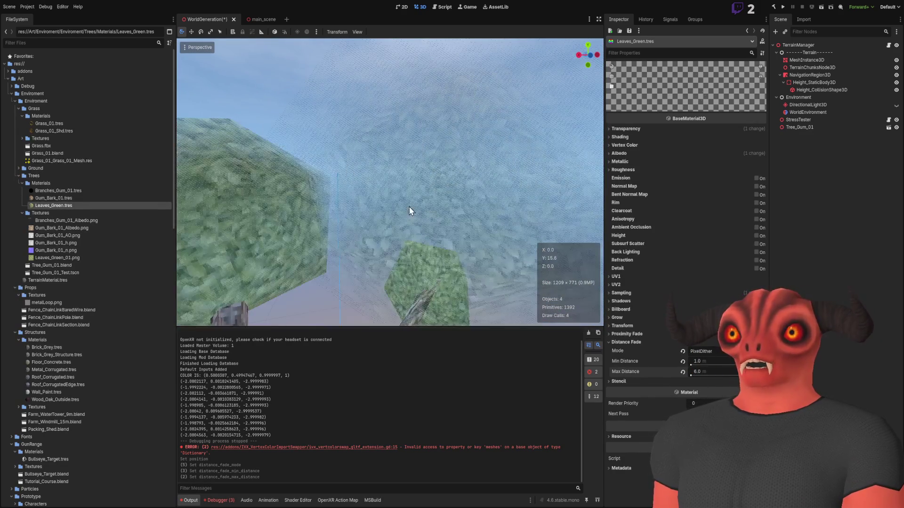
key(s)
key(w)
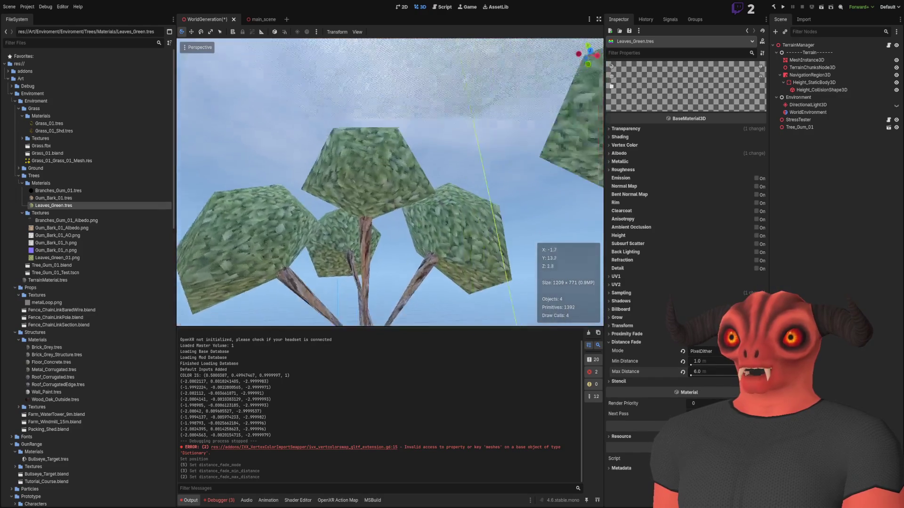
key(s)
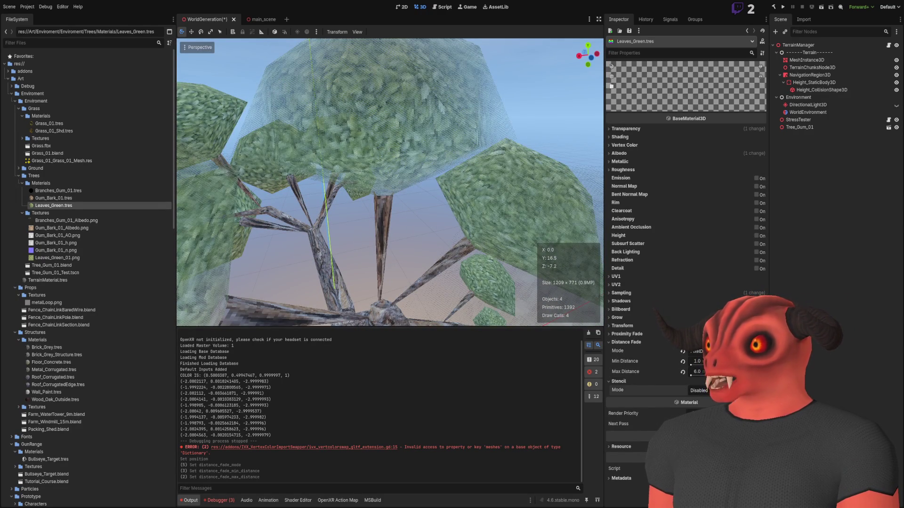
Revert the leaf stencil mode to Disabled and enable Proximity Fade
key(w)
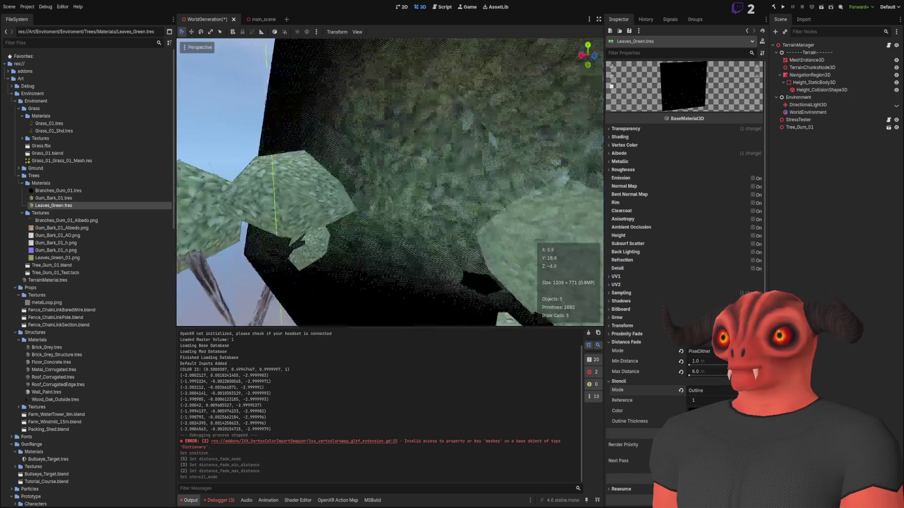
key(d)
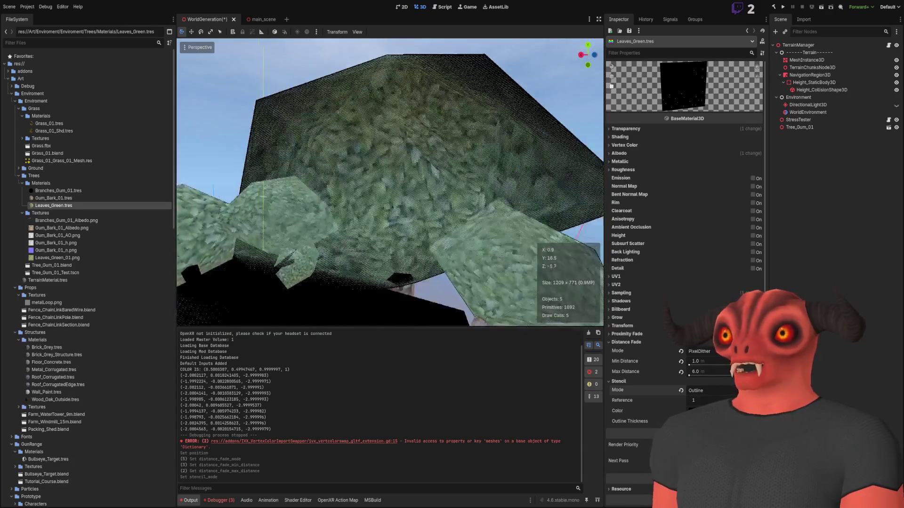
key(d)
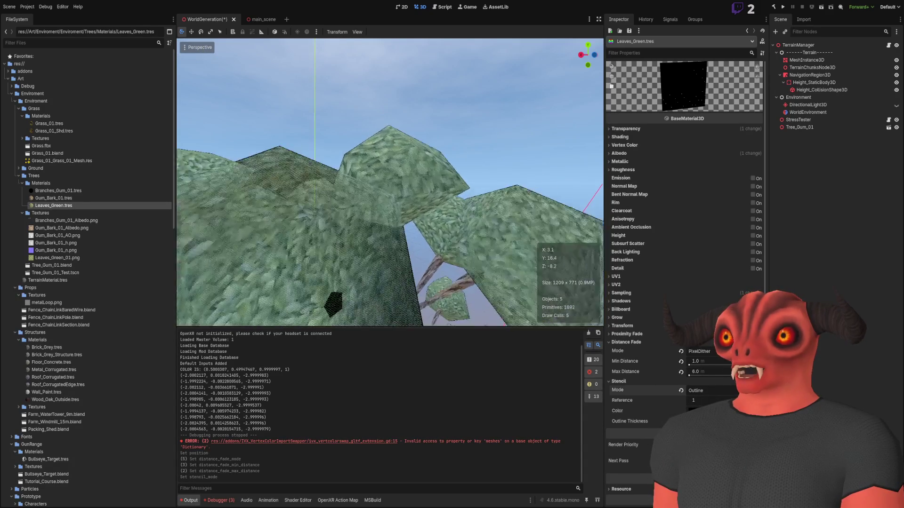
key(s)
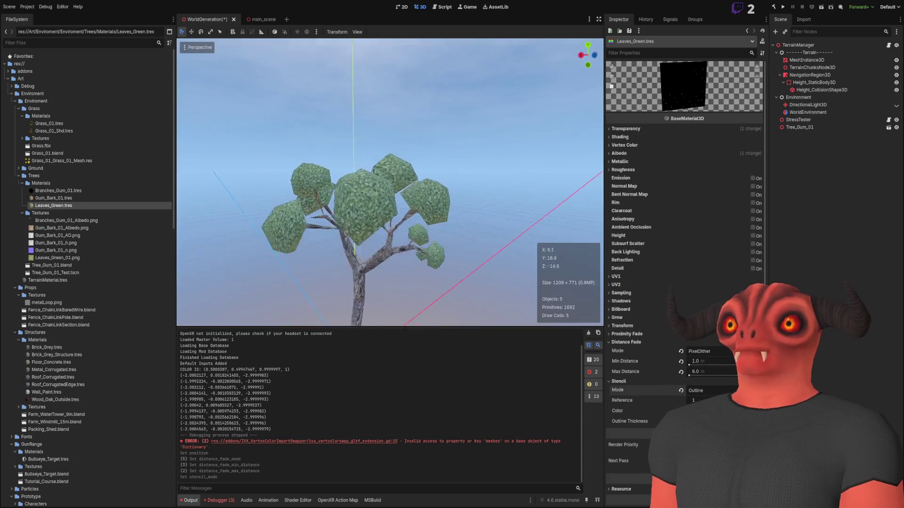
key(w)
click(680, 390)
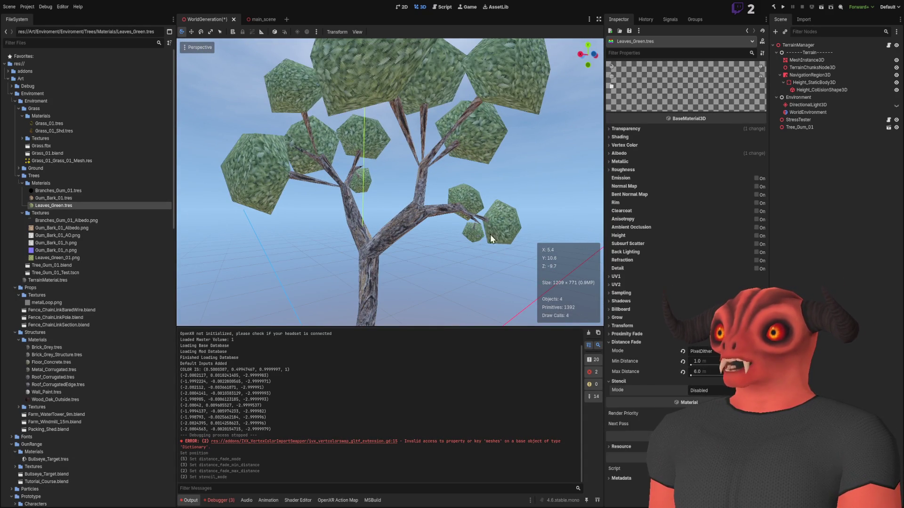
click(638, 333)
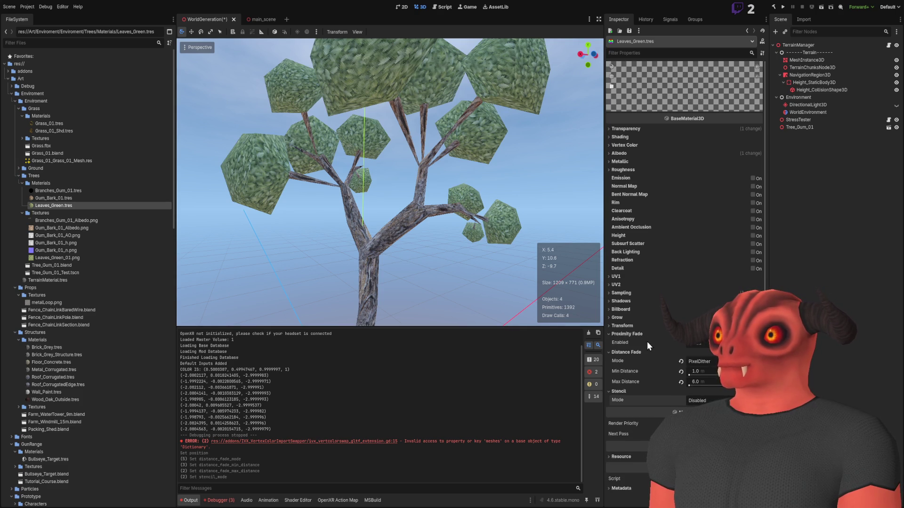
click(693, 347)
Disable distance fade and raise the proximity fade distance, checking the canopy
key(w)
key(e)
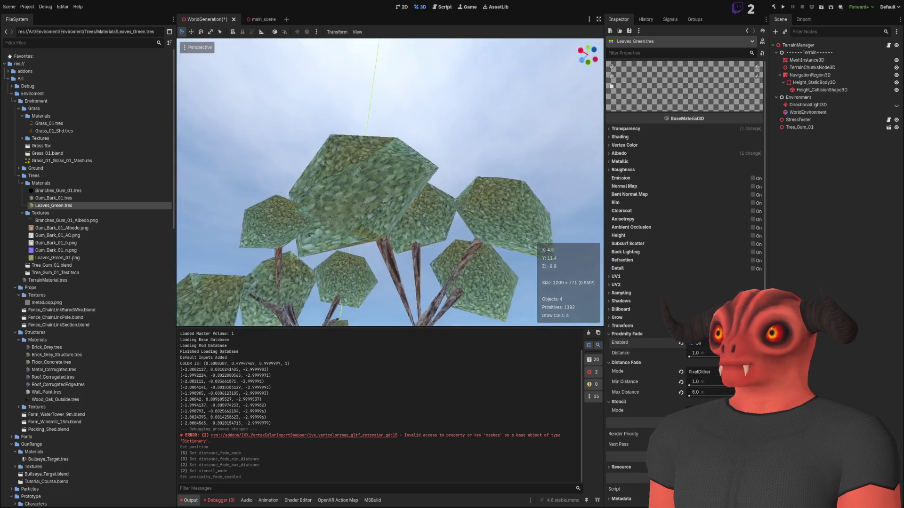
key(s)
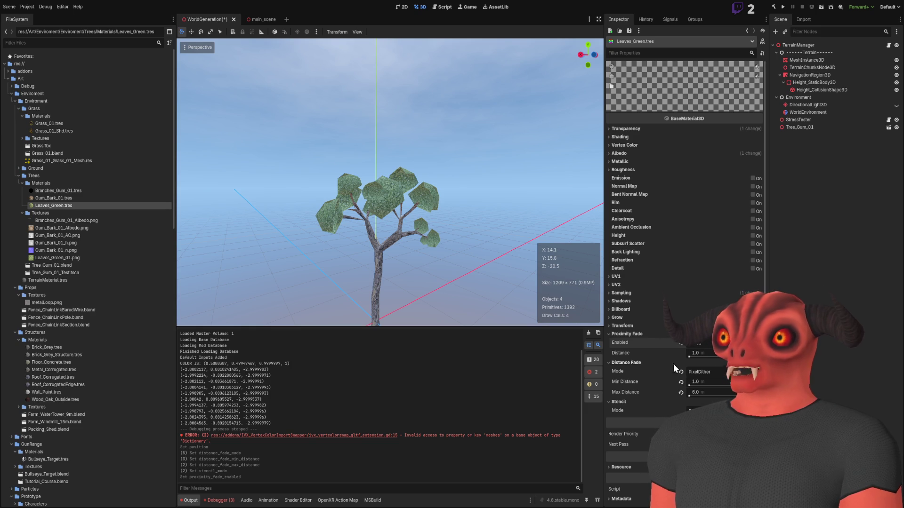
click(681, 372)
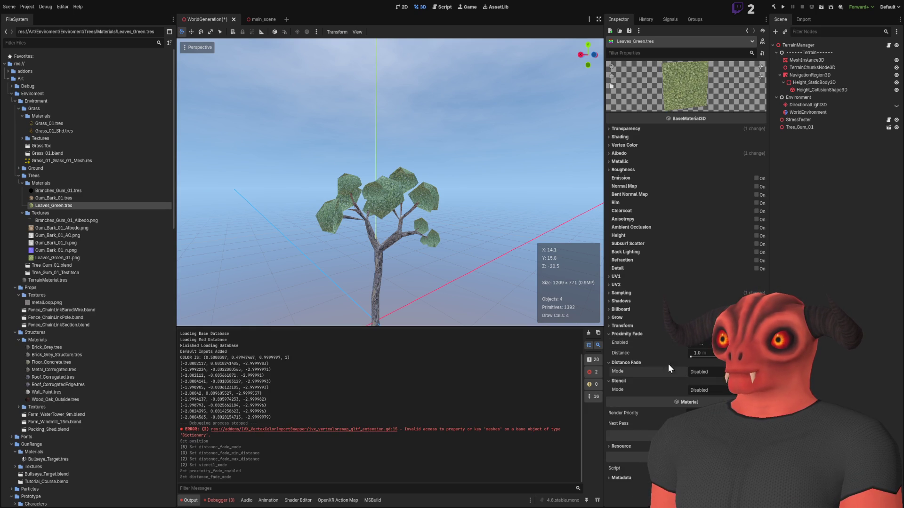
key(w)
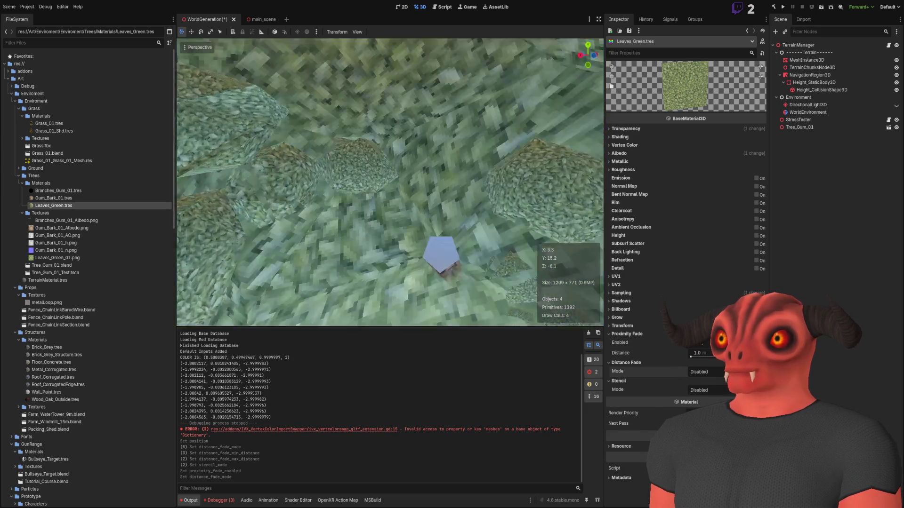
key(s)
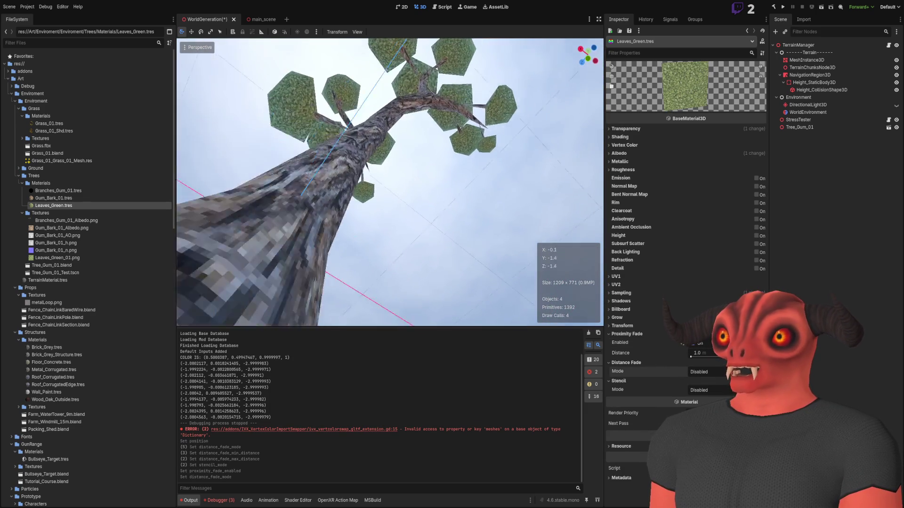
key(w)
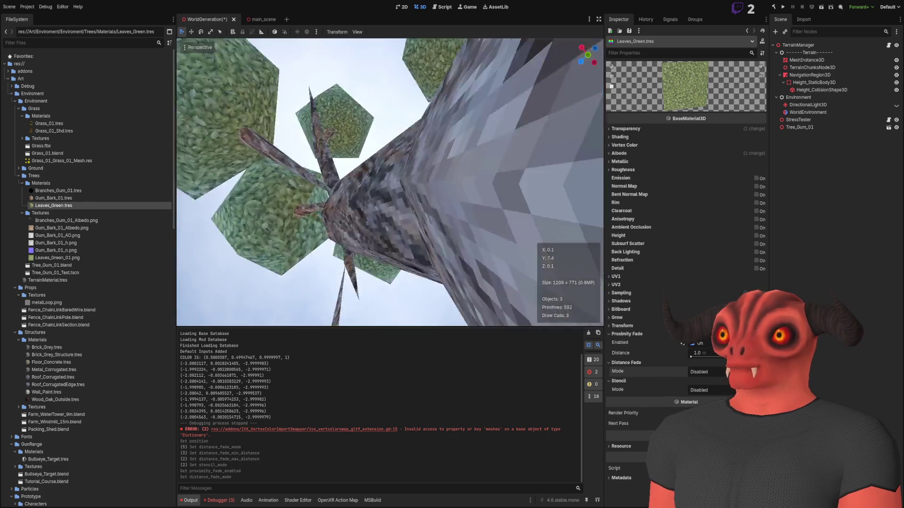
key(s)
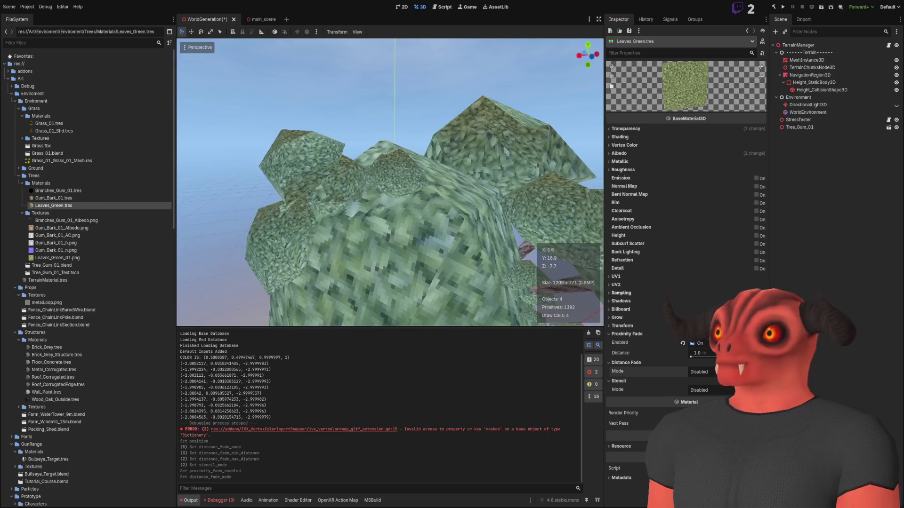
drag(699, 353, 828, 353)
key(s)
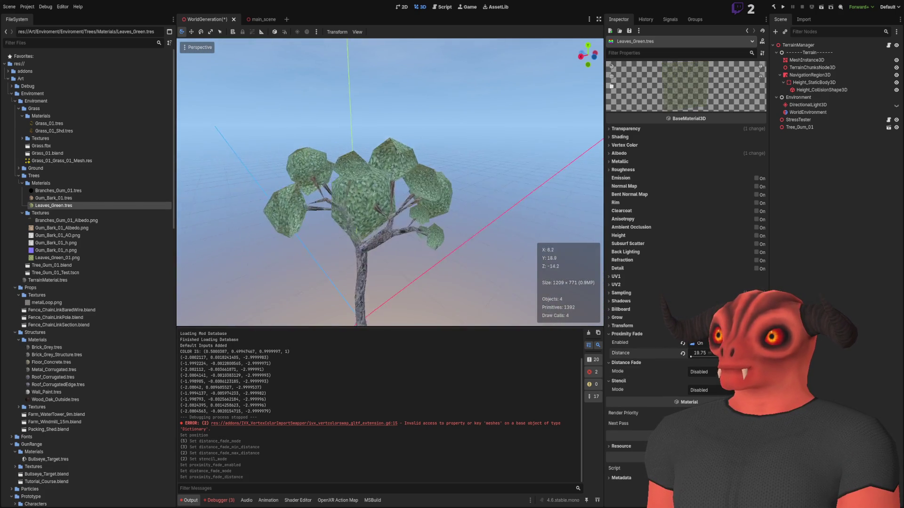
key(w)
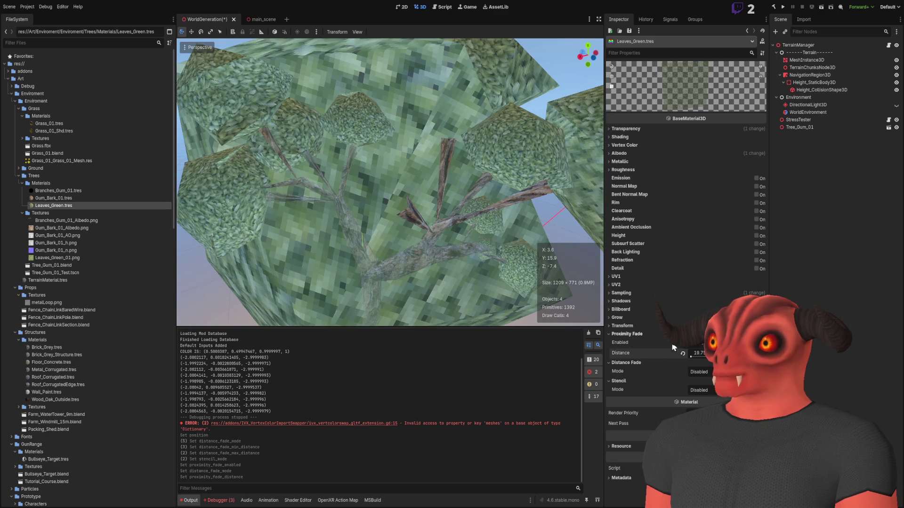
Turn proximity fade off on the Leaves_Green material
scroll(390, 182, down, 5)
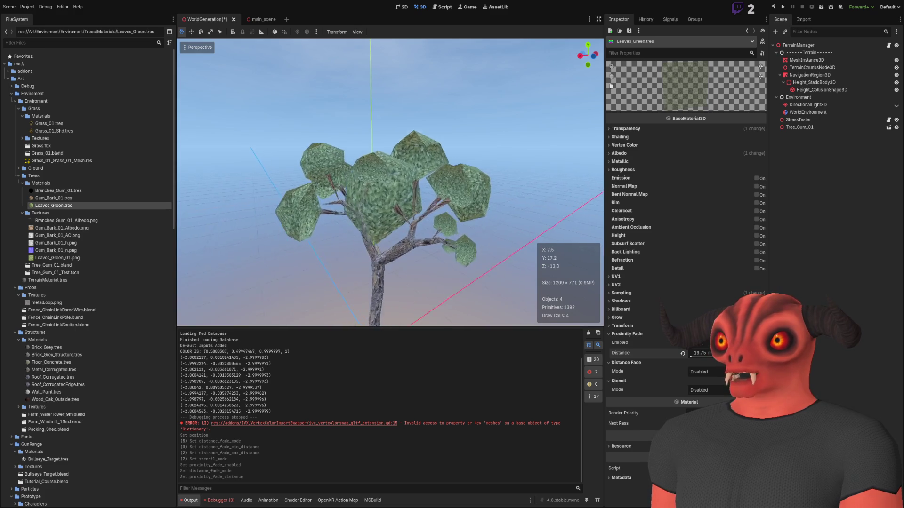
scroll(390, 183, up, 5)
scroll(390, 182, up, 5)
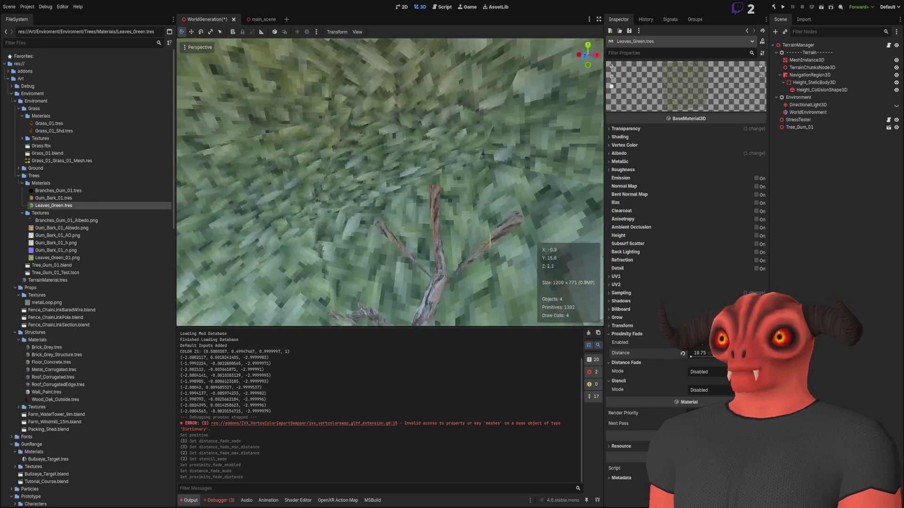
scroll(390, 182, down, 5)
scroll(391, 182, up, 3)
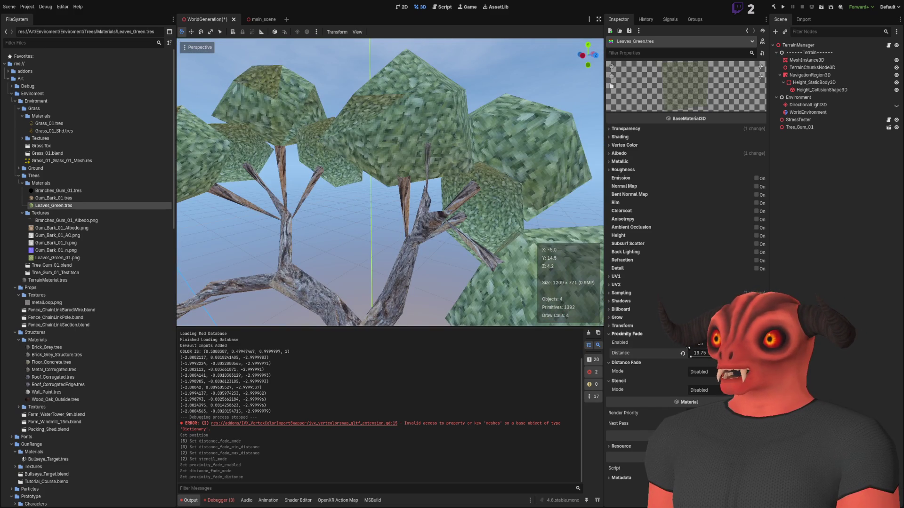
click(692, 343)
click(633, 333)
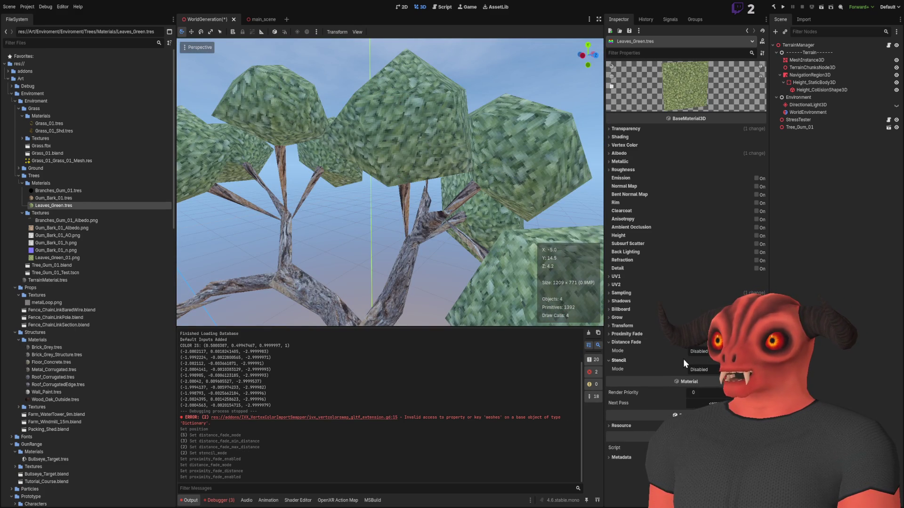
click(704, 352)
click(704, 382)
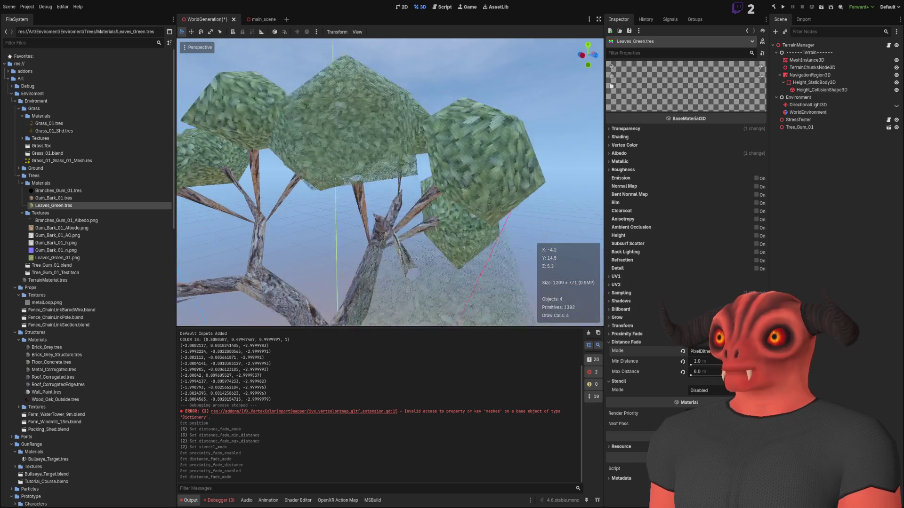
key(w)
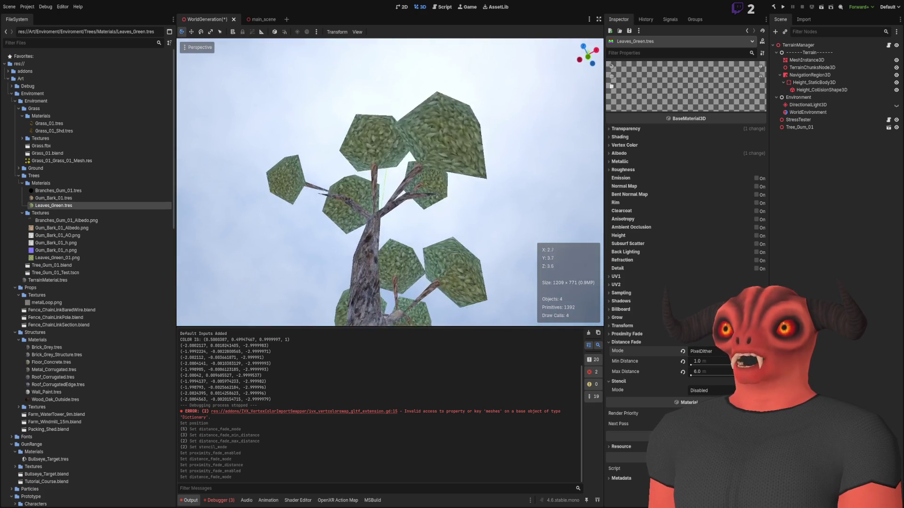
key(w)
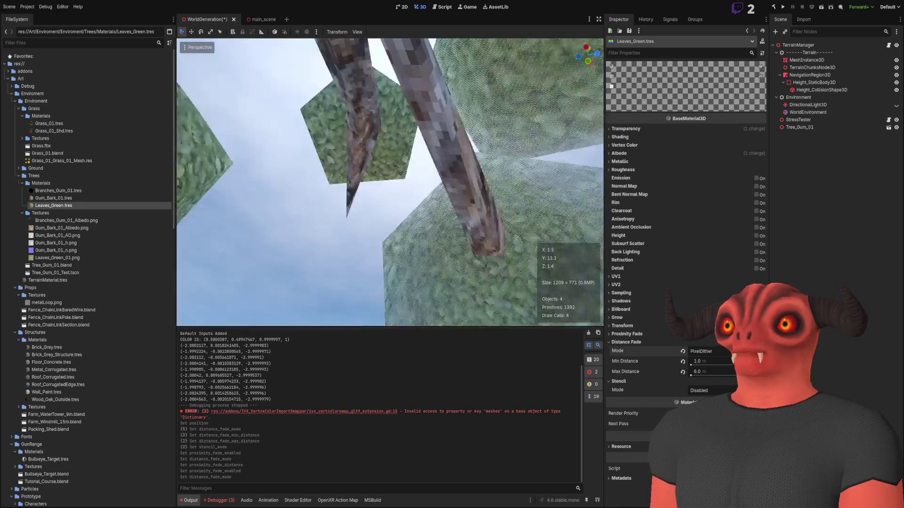
key(w)
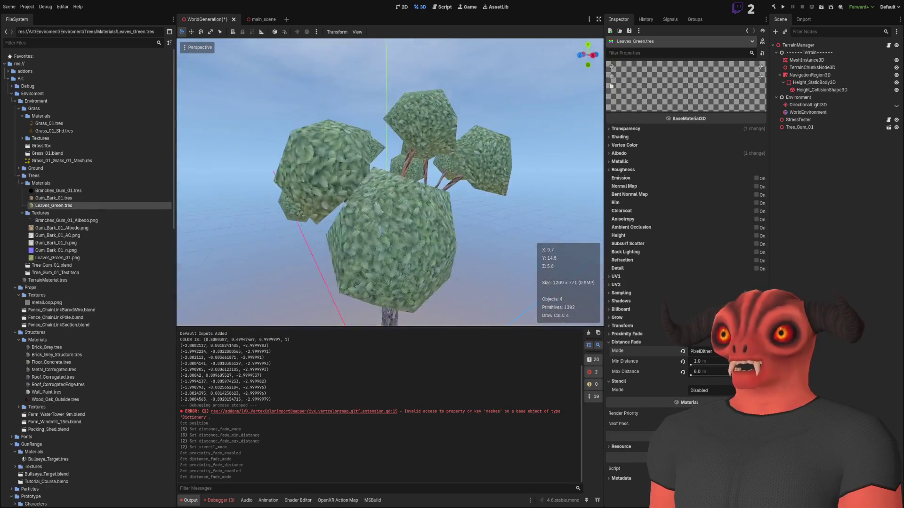
key(s)
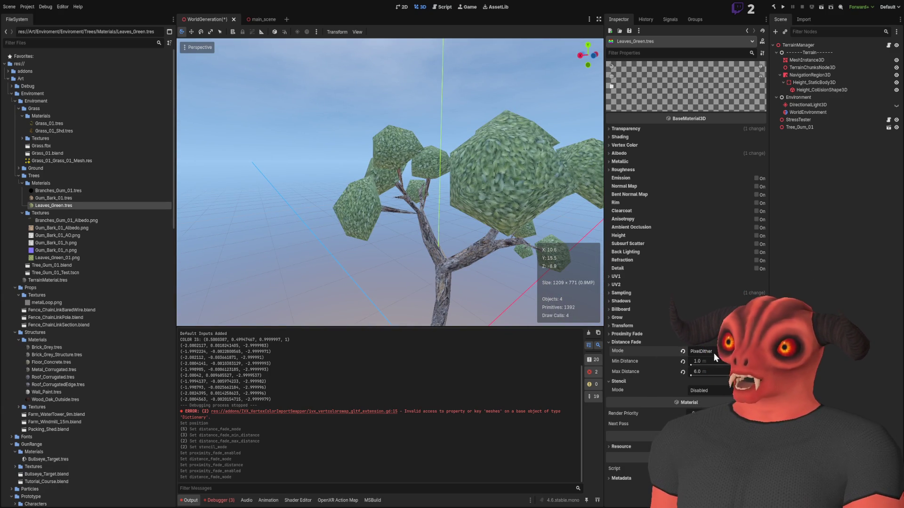
key(w)
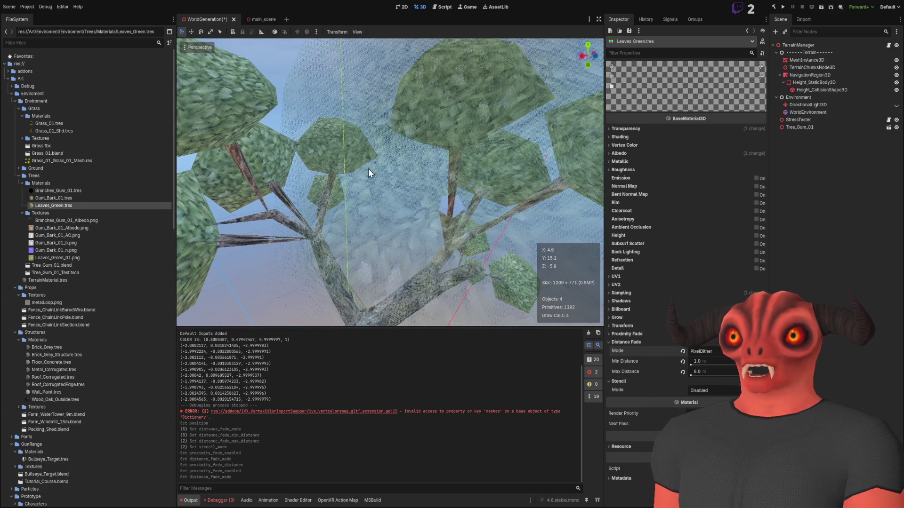
key(s)
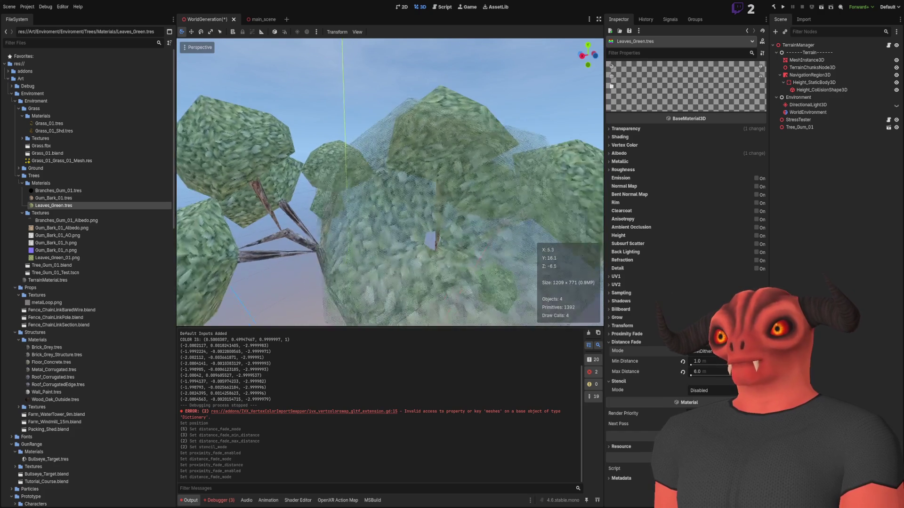
key(s)
key(w)
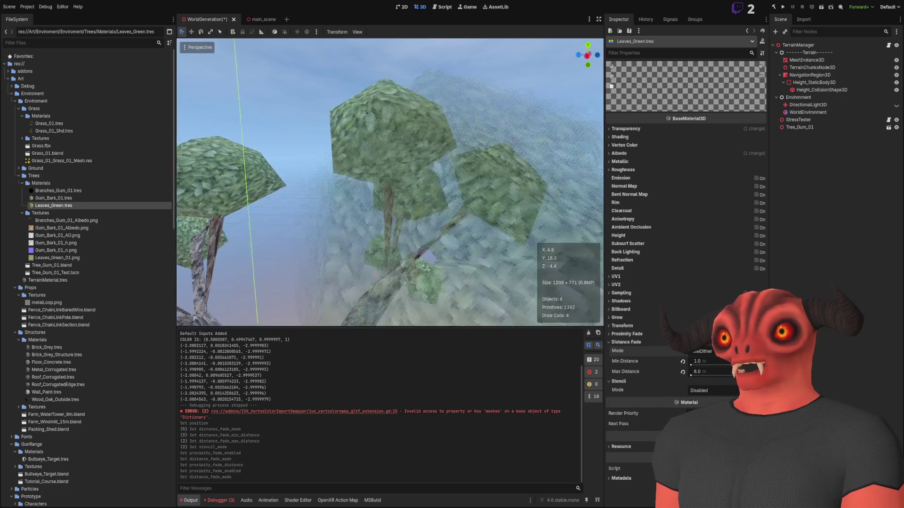
key(a)
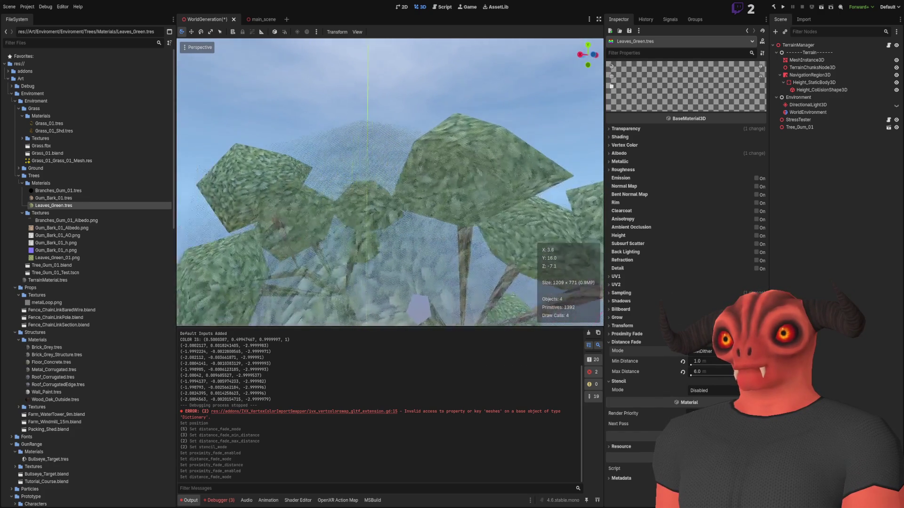
key(s)
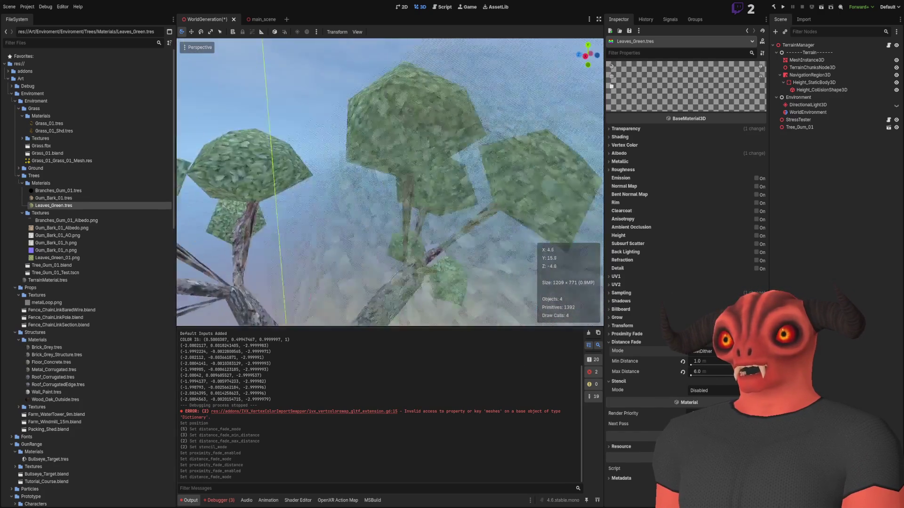
key(w)
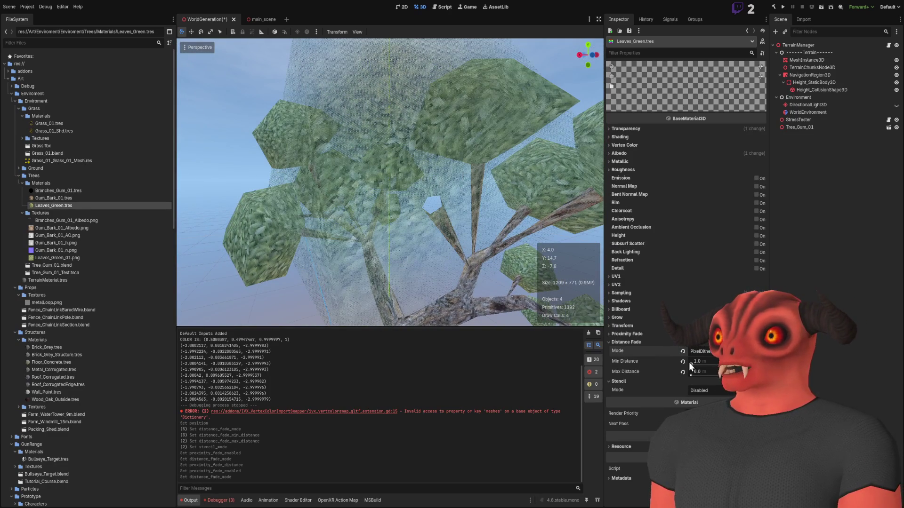
drag(690, 365, 688, 365)
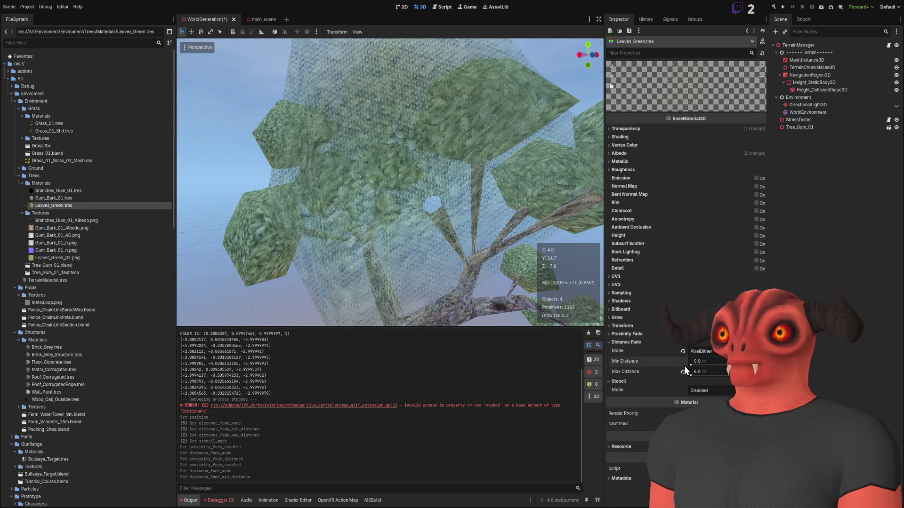
key(ctrl+z)
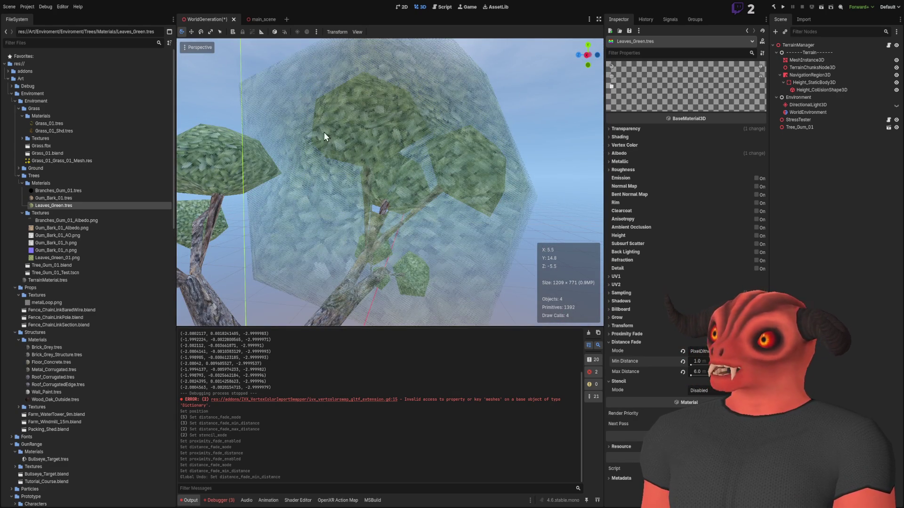
key(w)
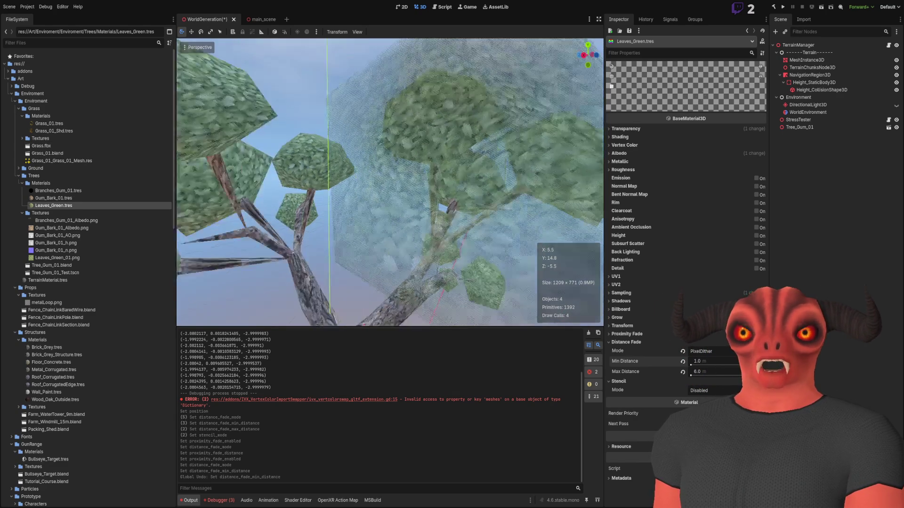
key(s)
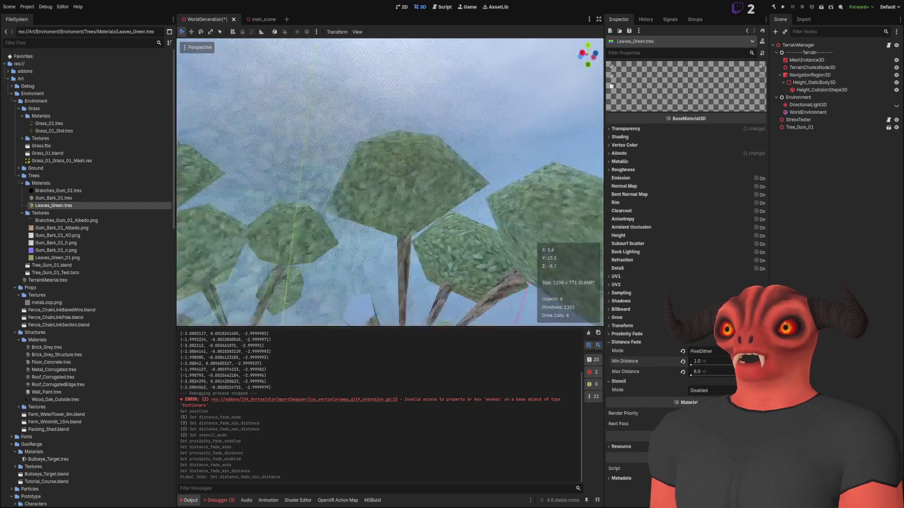
key(s)
key(w)
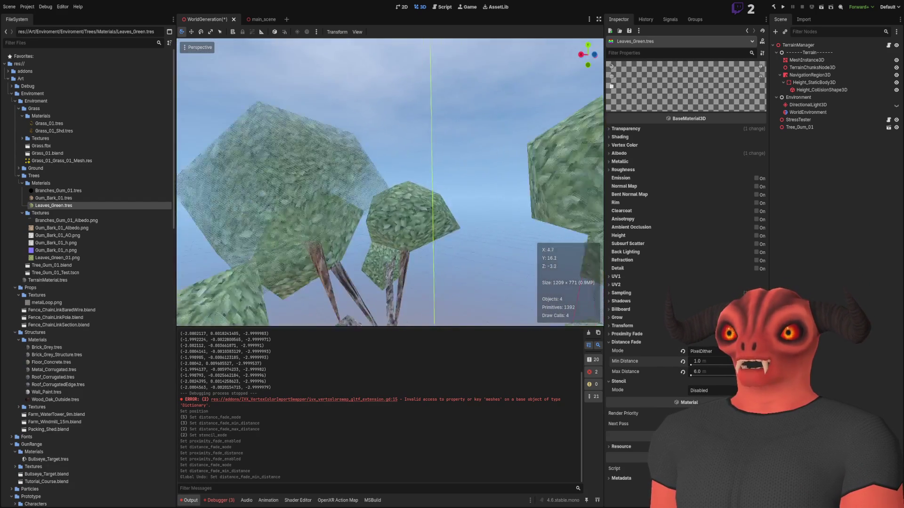
drag(442, 198, 461, 191)
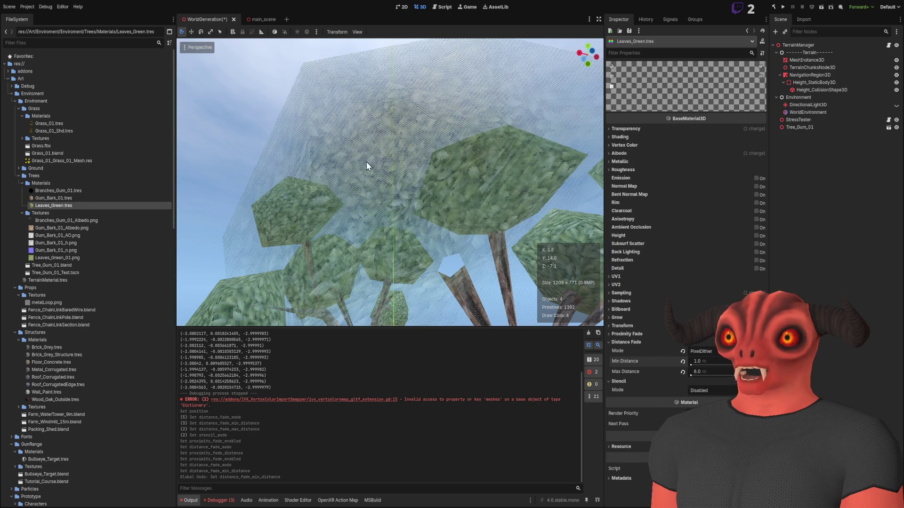
mouse_move(414, 118)
mouse_down()
mouse_move(395, 108)
mouse_move(391, 195)
mouse_up()
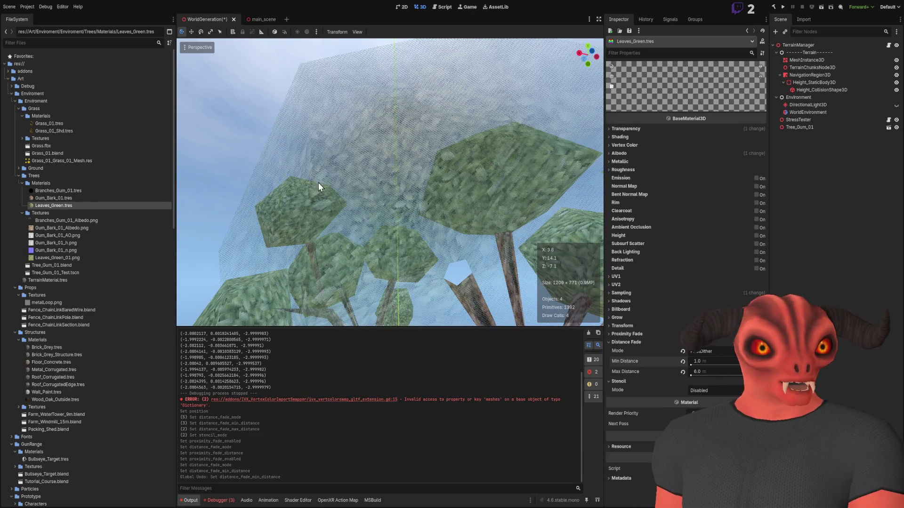
drag(391, 195, 436, 8)
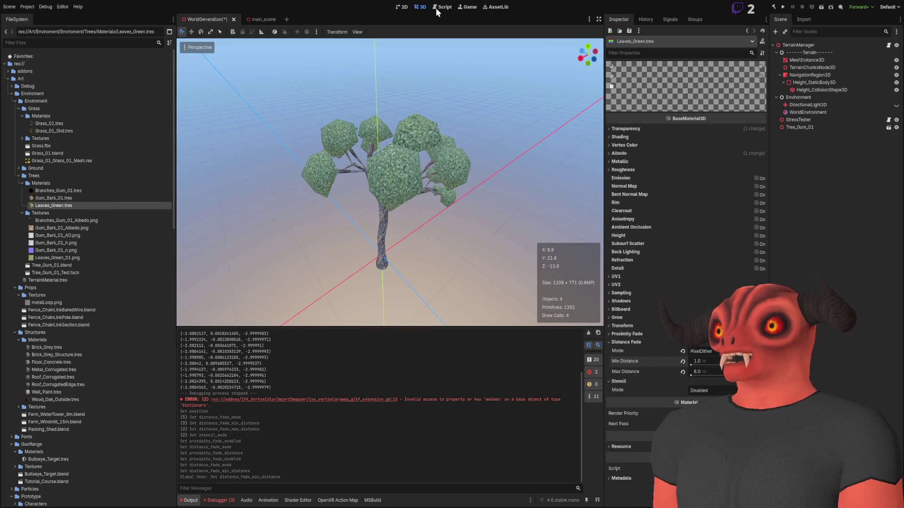
Circle the gum tree to review its leaves, then run the scene with F6 in VR
mouse_move(369, 154)
mouse_down()
mouse_move(386, 163)
mouse_move(378, 149)
mouse_up()
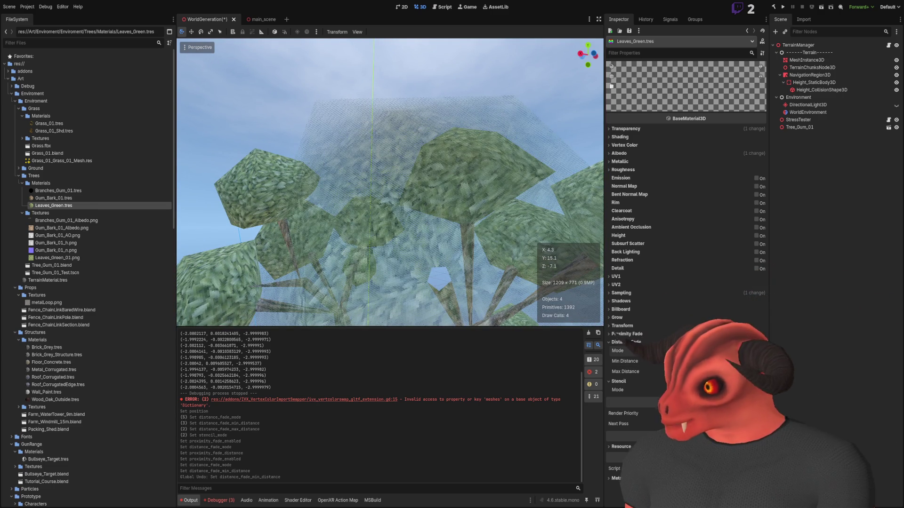
drag(391, 183, 390, 146)
mouse_move(410, 243)
mouse_down()
mouse_move(425, 146)
mouse_move(391, 123)
mouse_move(353, 121)
mouse_move(348, 174)
mouse_move(343, 159)
mouse_move(397, 196)
mouse_move(379, 195)
mouse_move(414, 210)
mouse_move(358, 186)
mouse_move(362, 179)
mouse_move(329, 186)
mouse_up()
drag(419, 227, 419, 226)
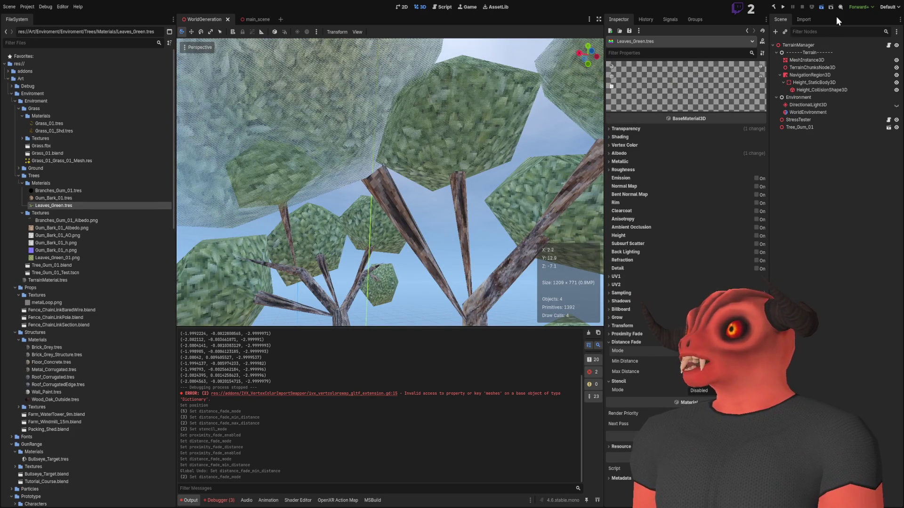
key(F6)
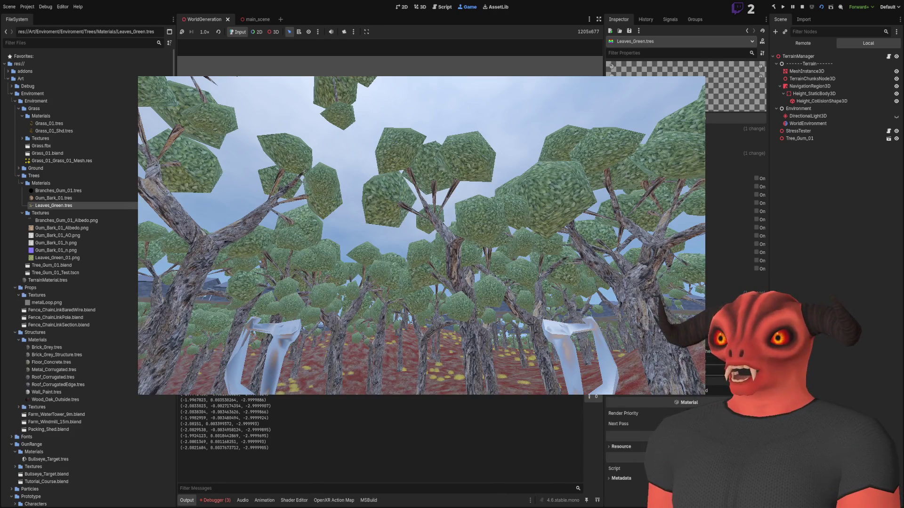
Check the Shader Editor and Output panels, then open the Debugger monitors with Alt+D
click(281, 501)
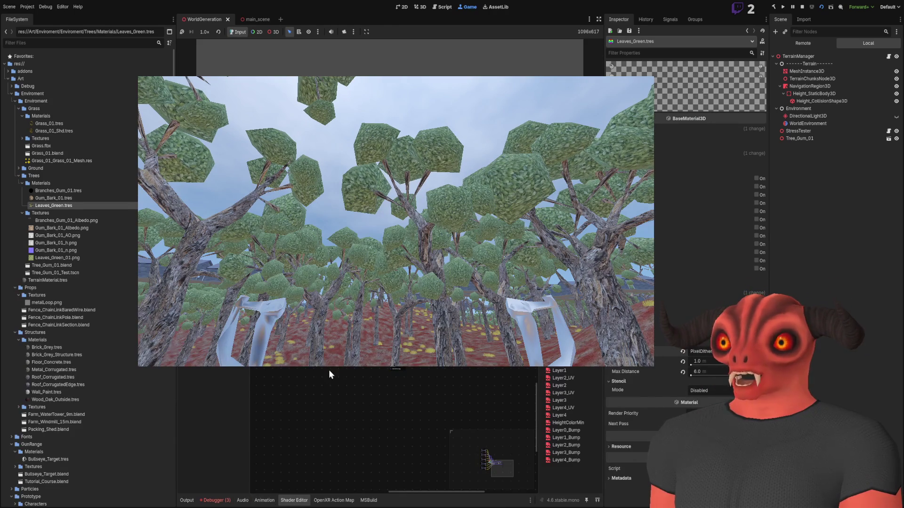
click(191, 502)
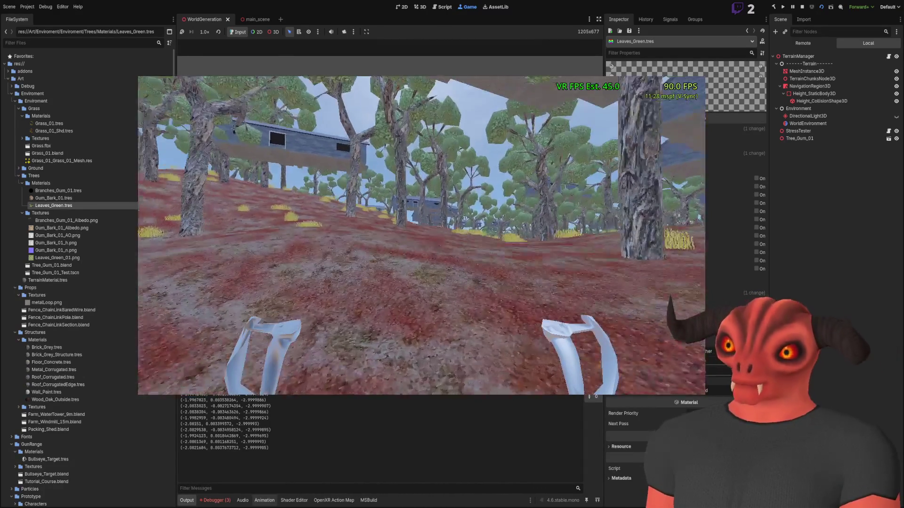
key(alt+d)
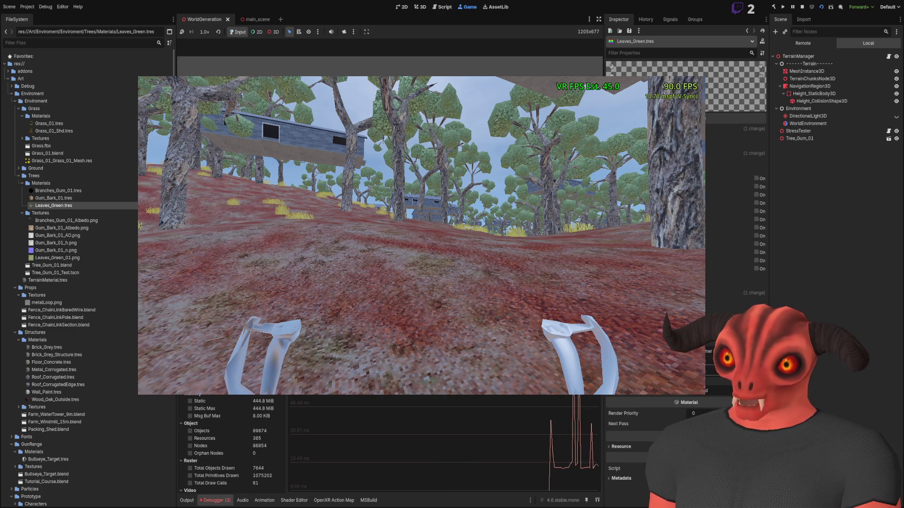
Find Total Draw Calls among the Raster monitors and tick it to graph it
scroll(214, 403, down, 3)
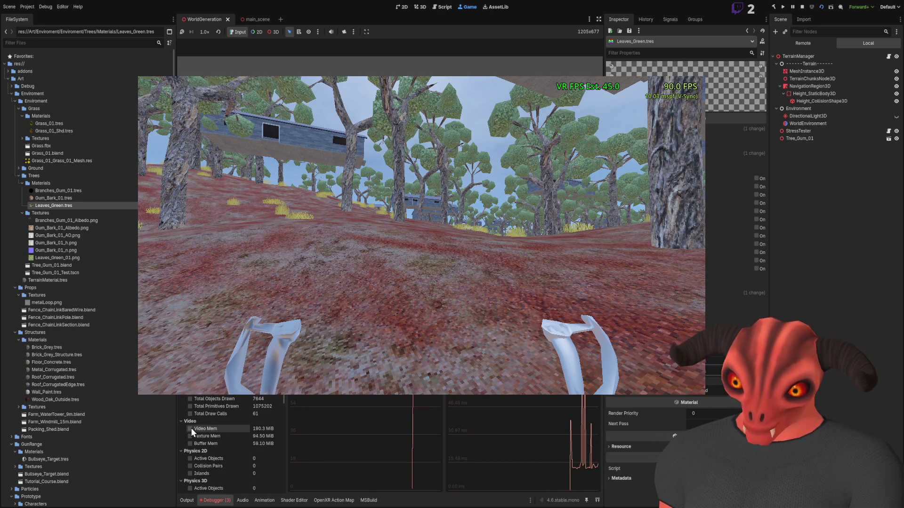
scroll(190, 409, up, 3)
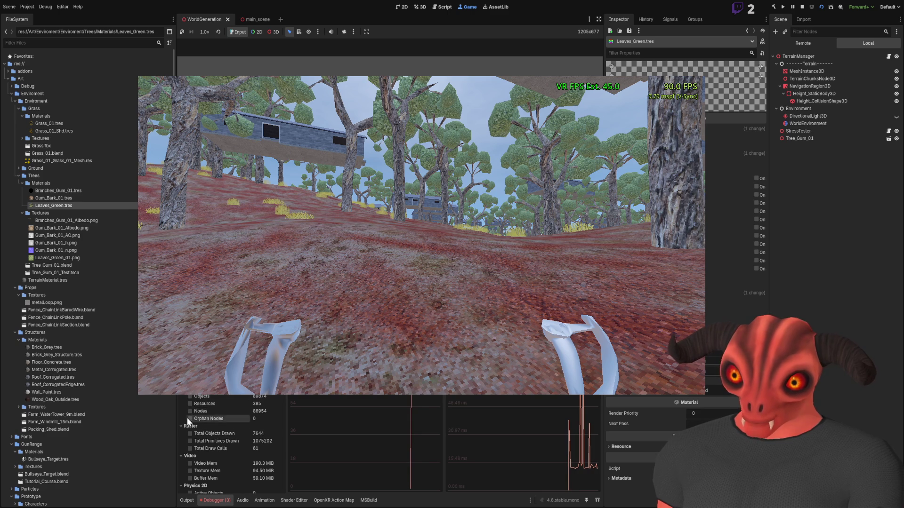
scroll(188, 417, up, 3)
scroll(188, 403, down, 6)
scroll(184, 453, down, 3)
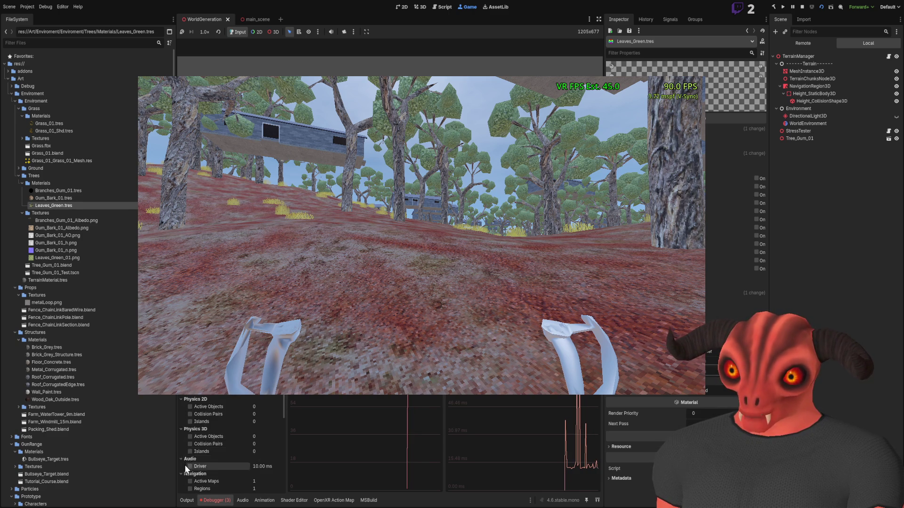
scroll(187, 418, up, 6)
scroll(205, 419, up, 2)
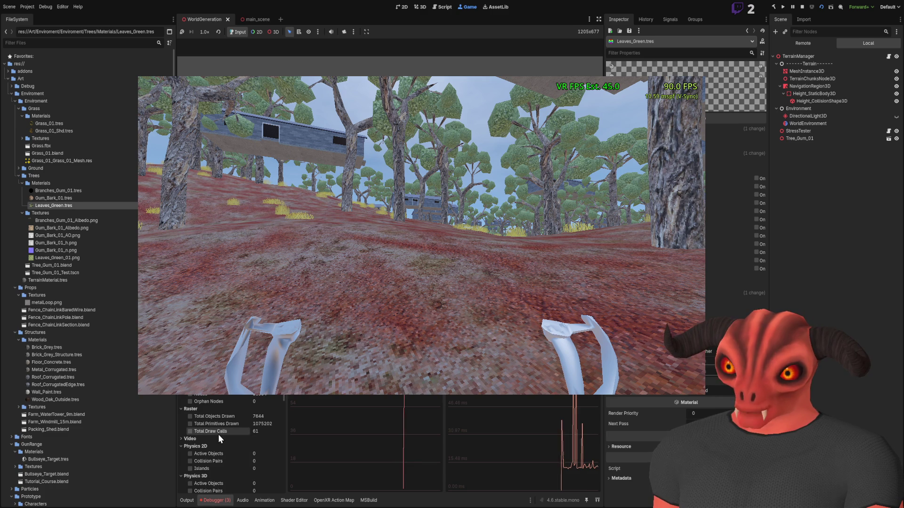
click(219, 432)
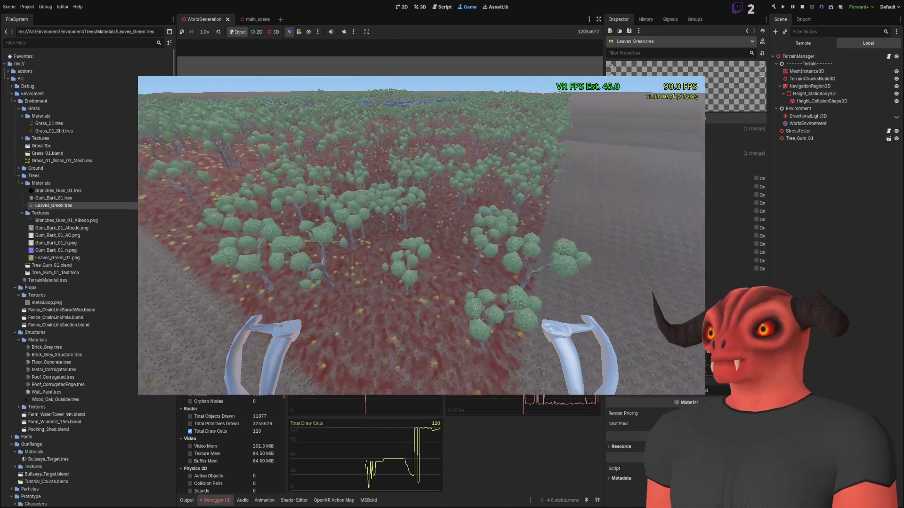
Restart the VR game and bring the Debugger's draw-call monitor back into view
click(802, 7)
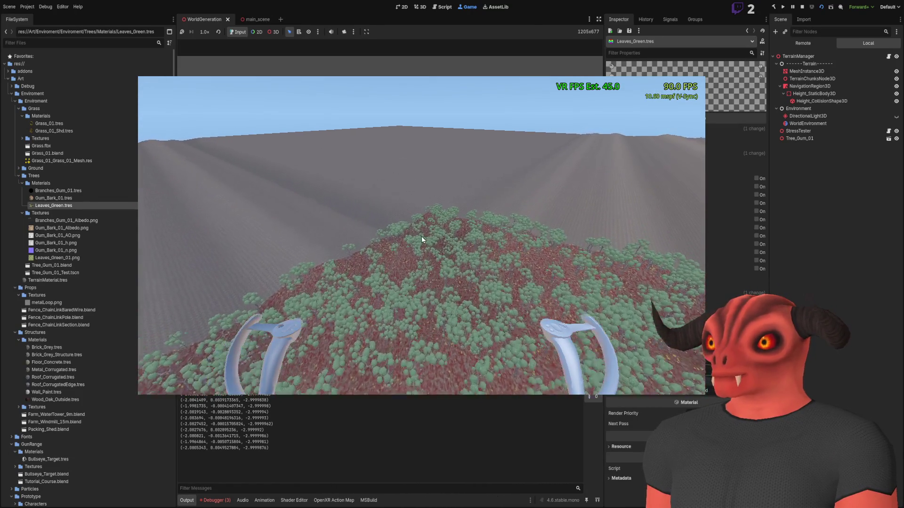
click(215, 500)
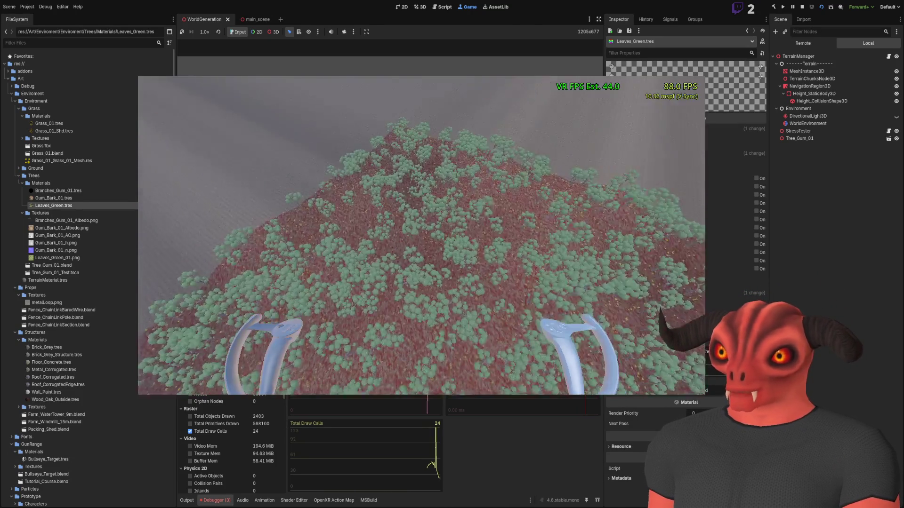